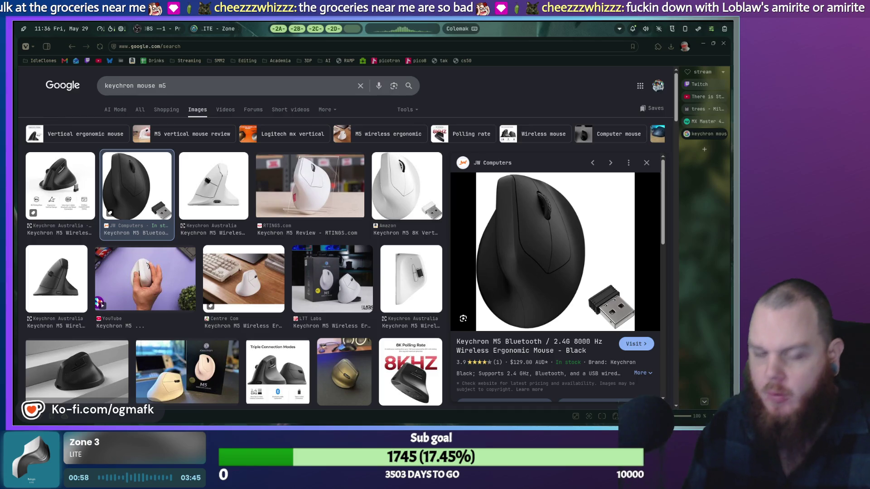
Replace the search query with 'coles lawsuit' and run it.
click(100, 93)
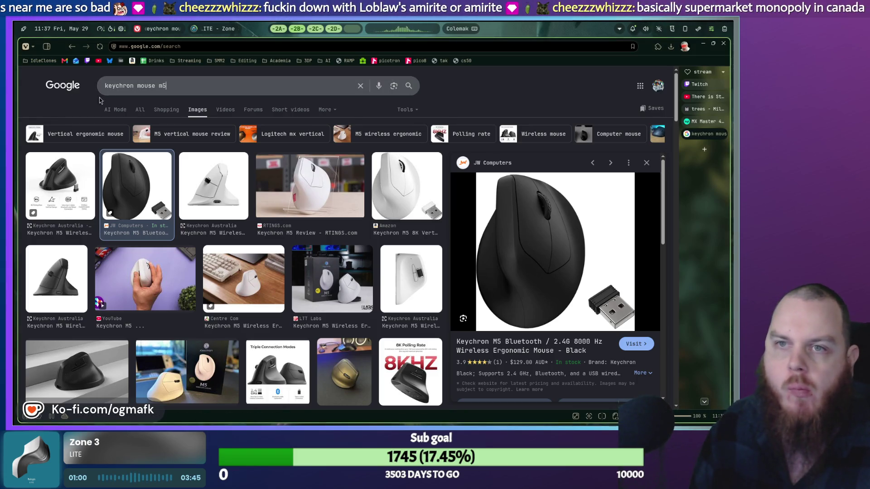
key(ctrl+a)
text(co)
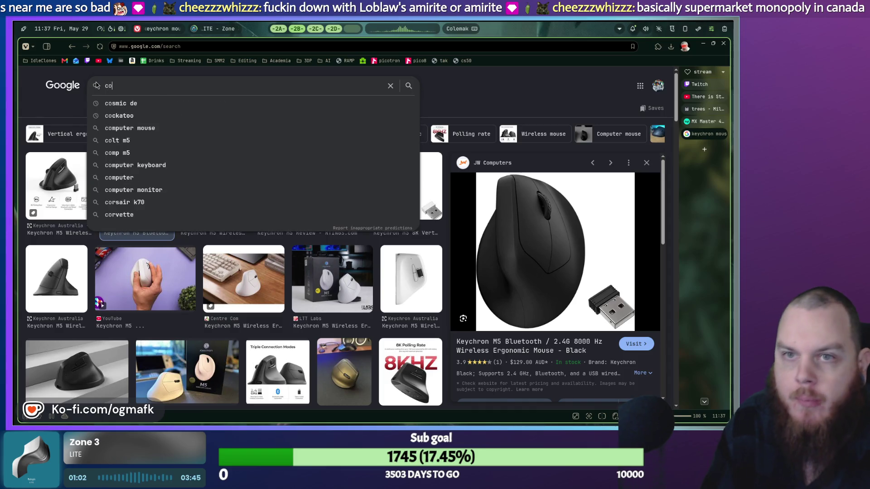
text(les lawsuit)
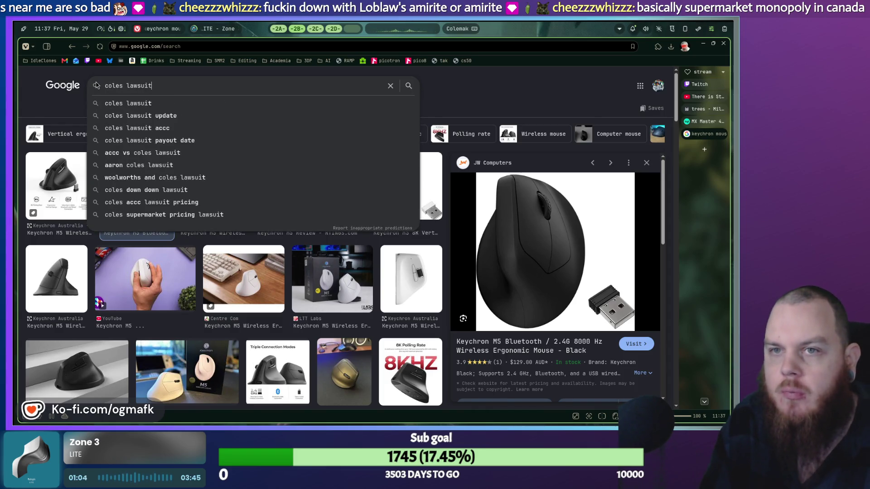
key(Return)
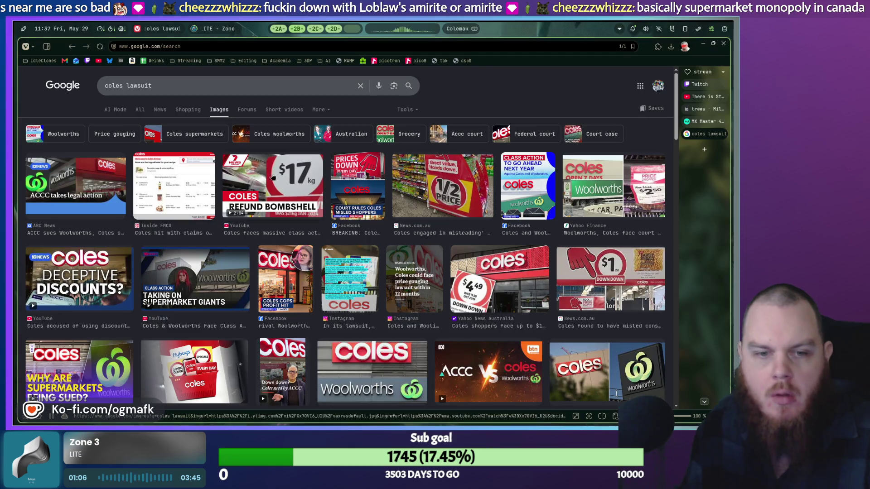
Expand the AI Overview under All, then preview the Coles refund bombshell image result.
click(137, 111)
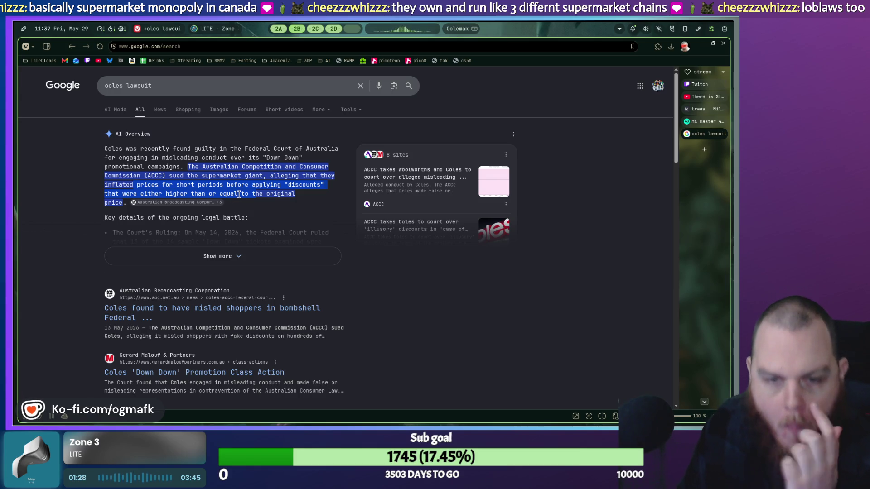
click(231, 255)
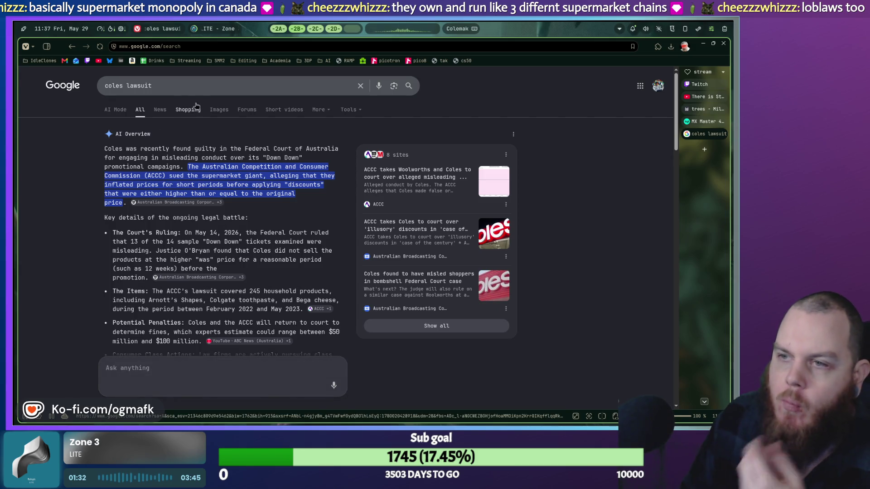
click(220, 110)
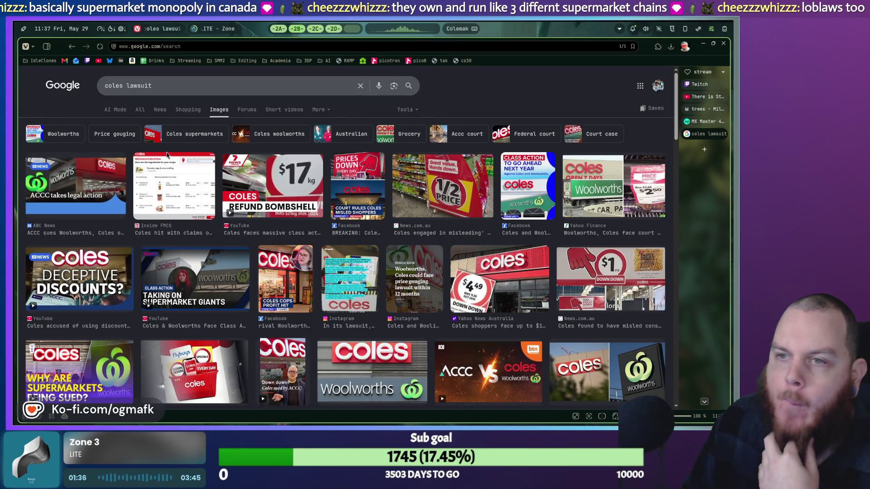
click(266, 199)
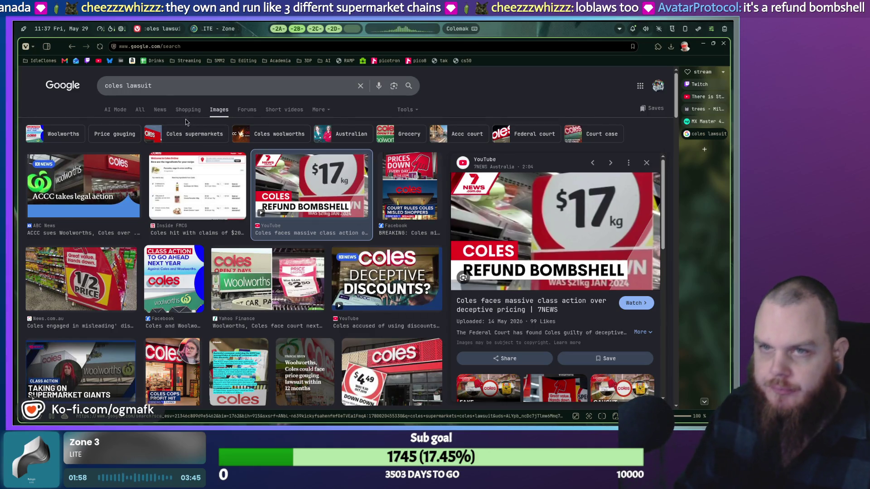
drag(154, 86, 40, 81)
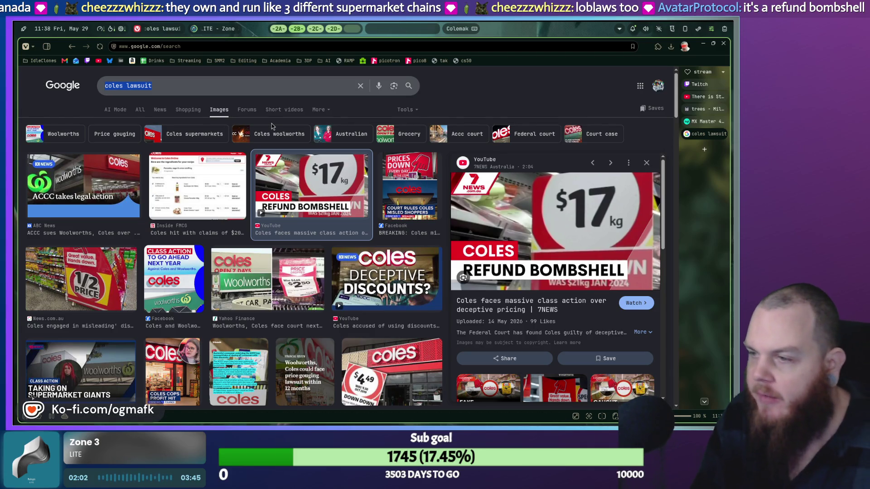
Search images for 'woolworths' via the 'wool' suggestion, then close that tab.
text(wool)
key(Down)
key(Down)
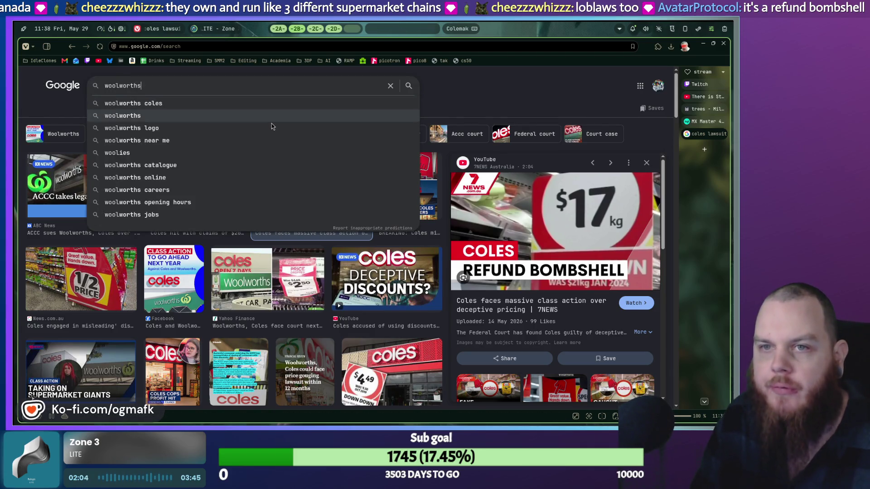
key(Return)
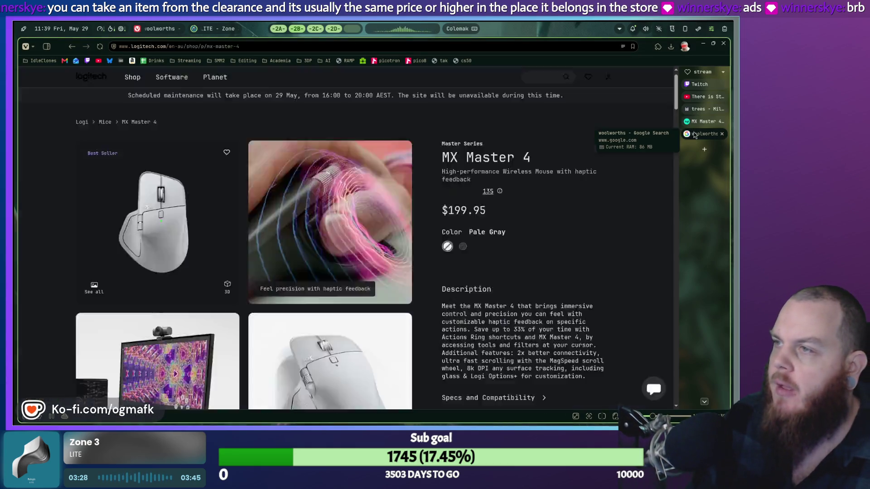
middle_click(695, 133)
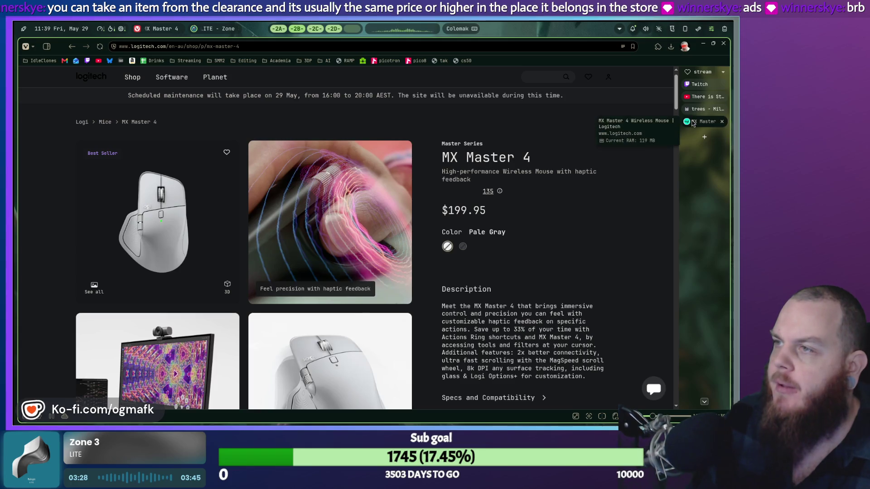
Close the MX Master 4 tab and switch to the Godot editor.
middle_click(693, 122)
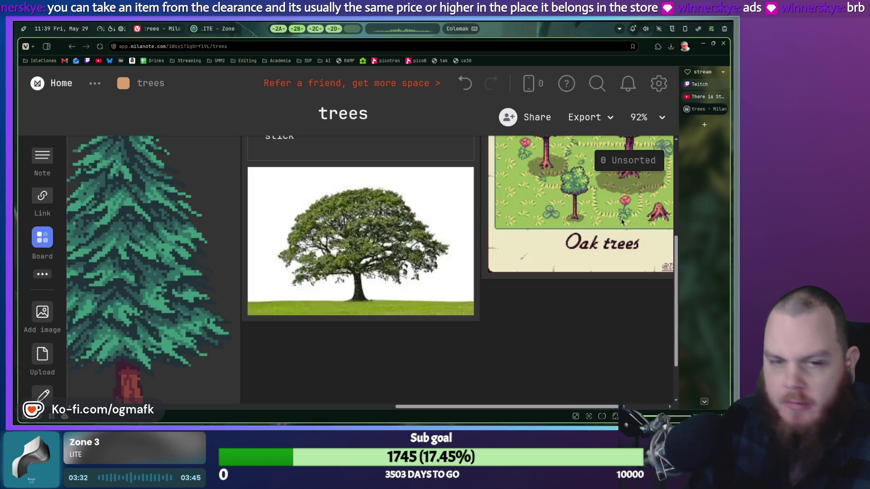
click(278, 31)
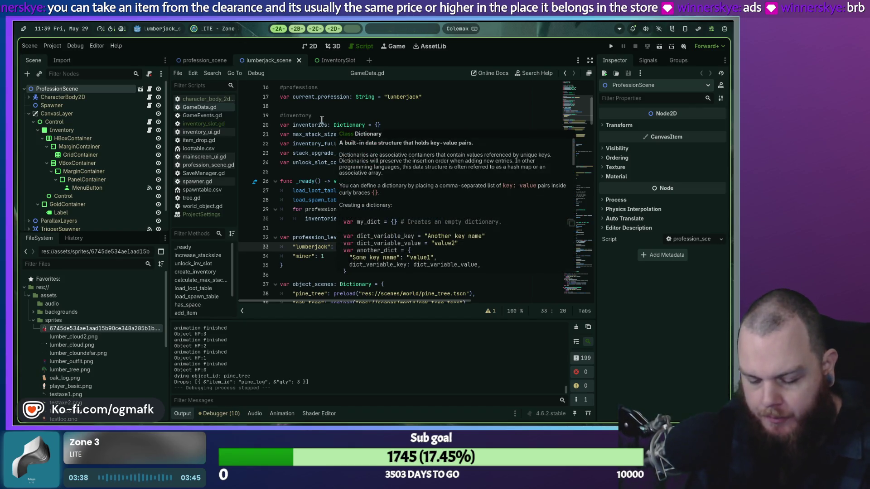
Test-run and stop the game, then go to the profession_scene tab.
key(F5)
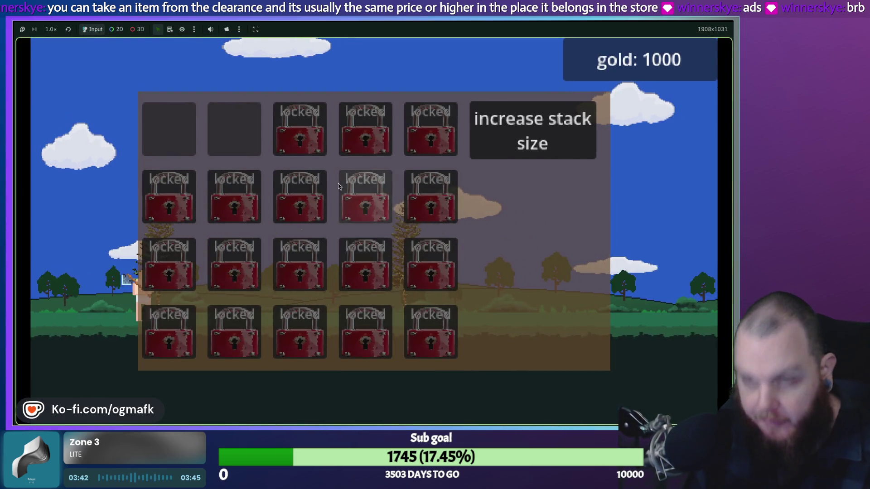
key(F8)
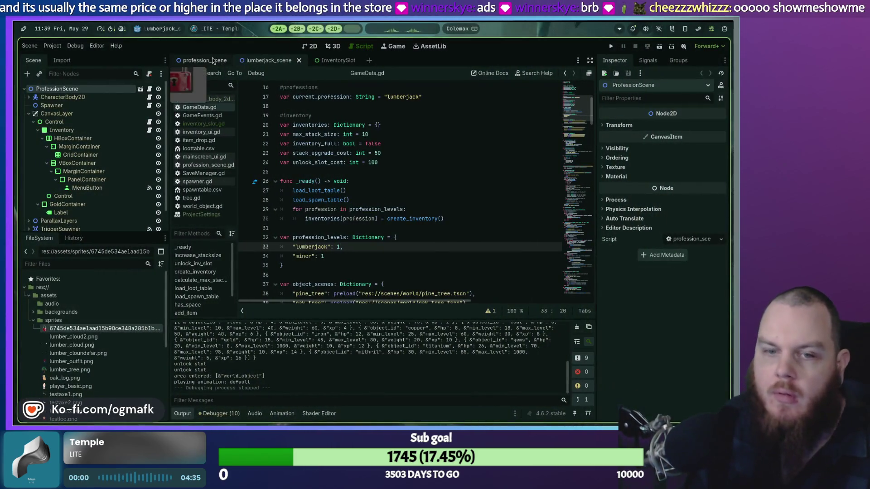
click(204, 62)
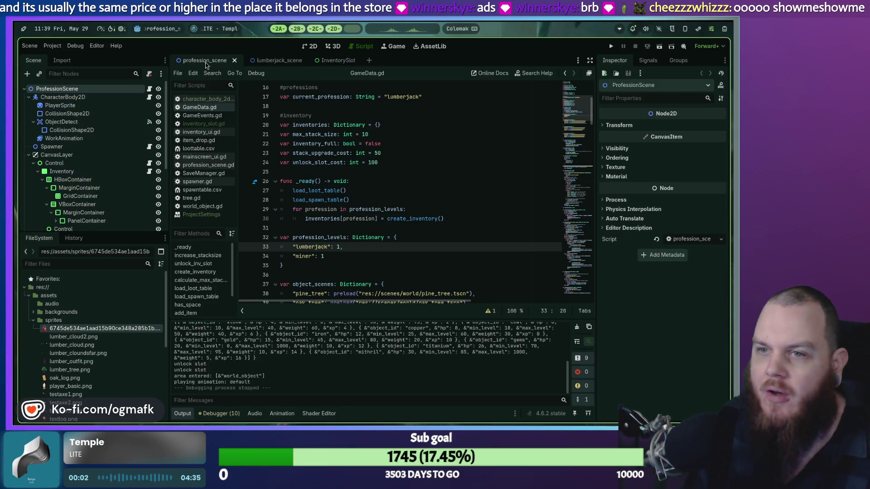
click(267, 60)
click(311, 46)
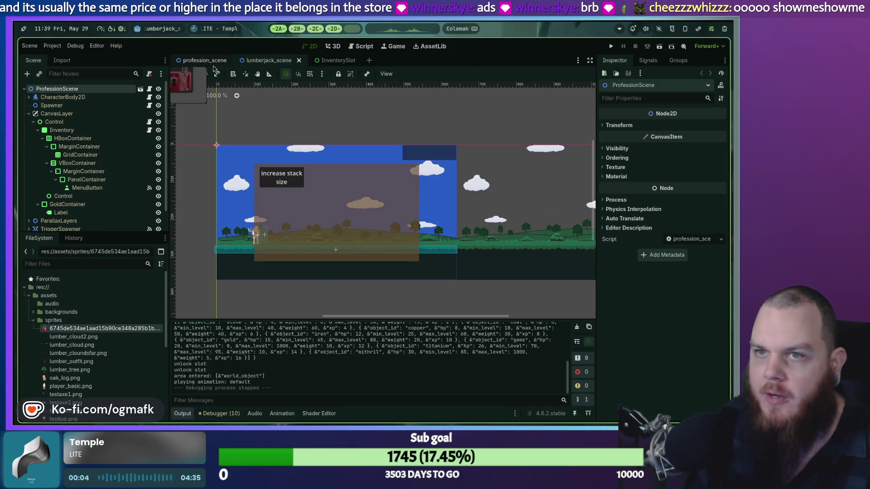
click(212, 62)
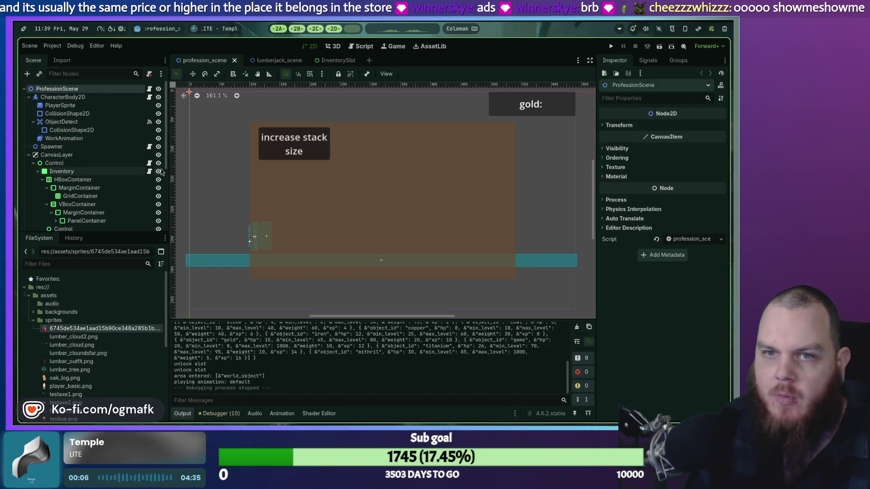
Hide the Inventory panel in profession_scene, save the scene, and return to lumberjack_scene.
click(159, 173)
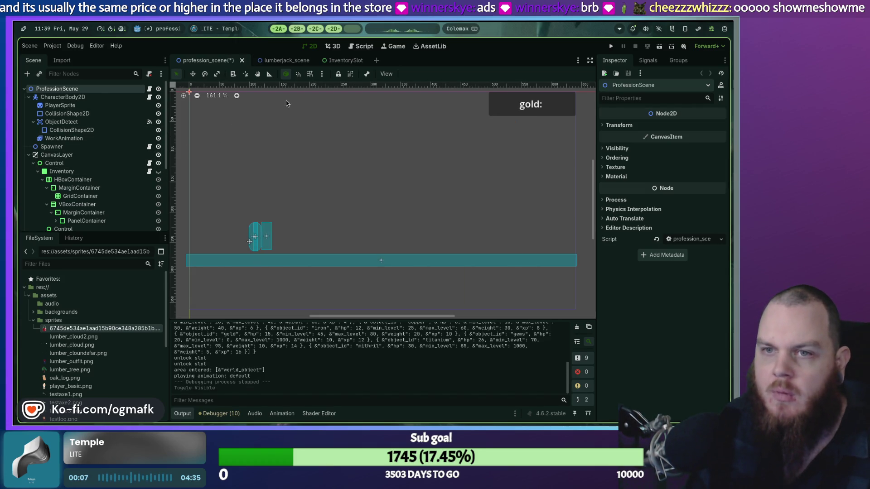
click(29, 46)
click(45, 104)
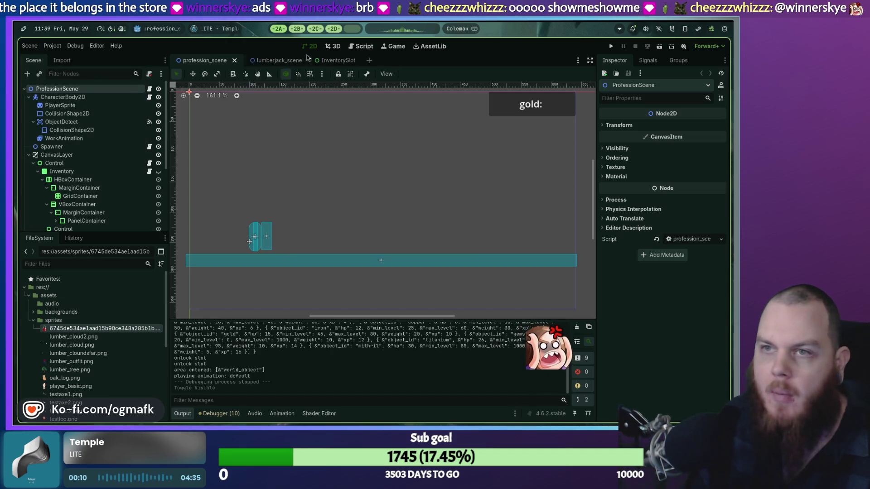
click(274, 61)
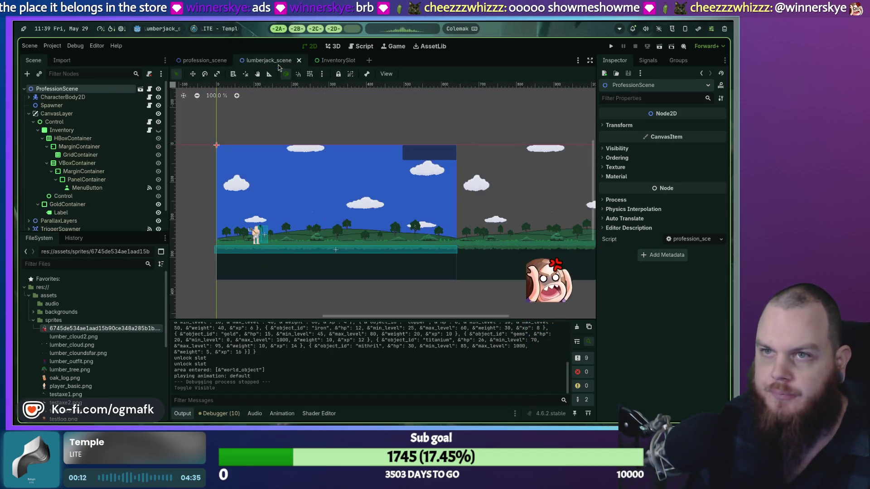
key(F6)
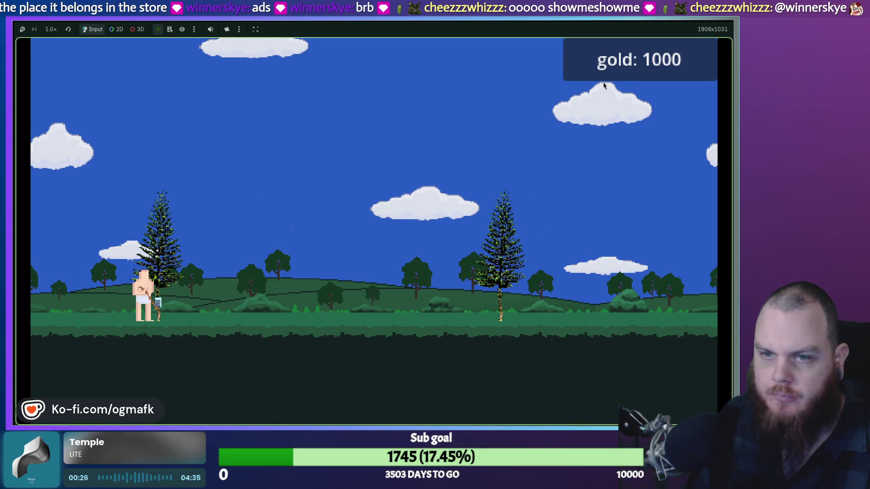
Toggle the inventory with the I key while logs and branches stack up to 9.
key(i)
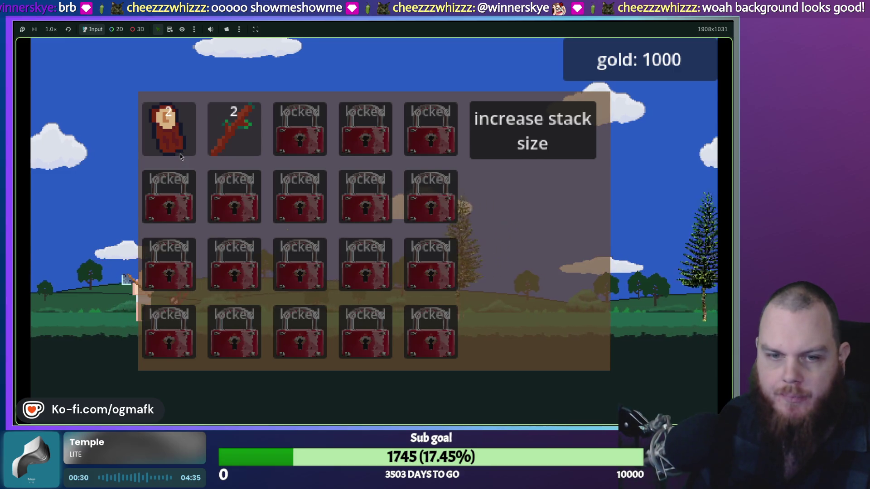
key(i)
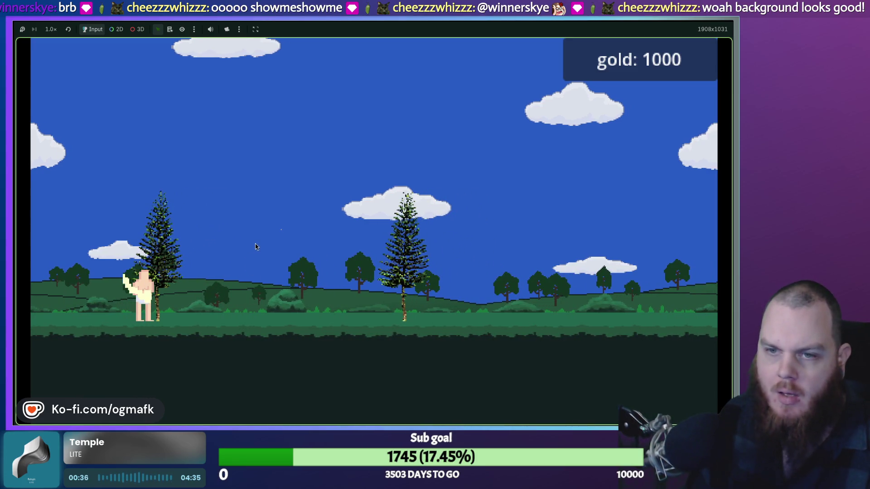
key(i)
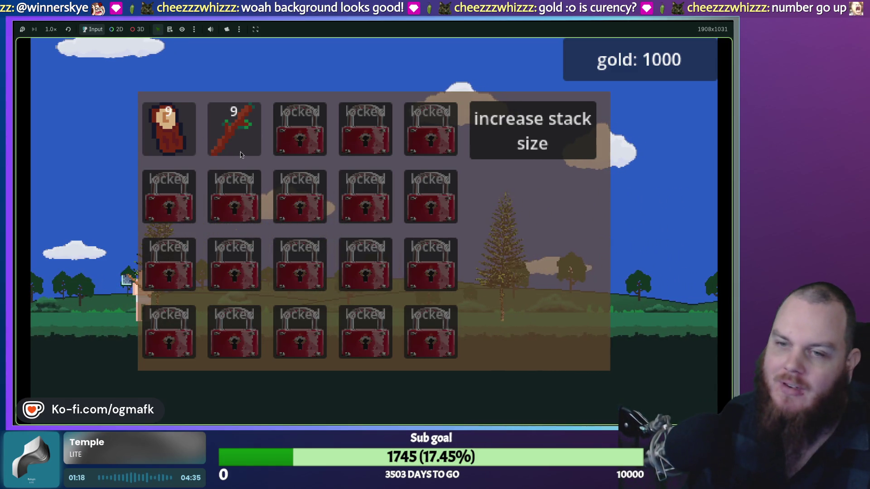
key(i)
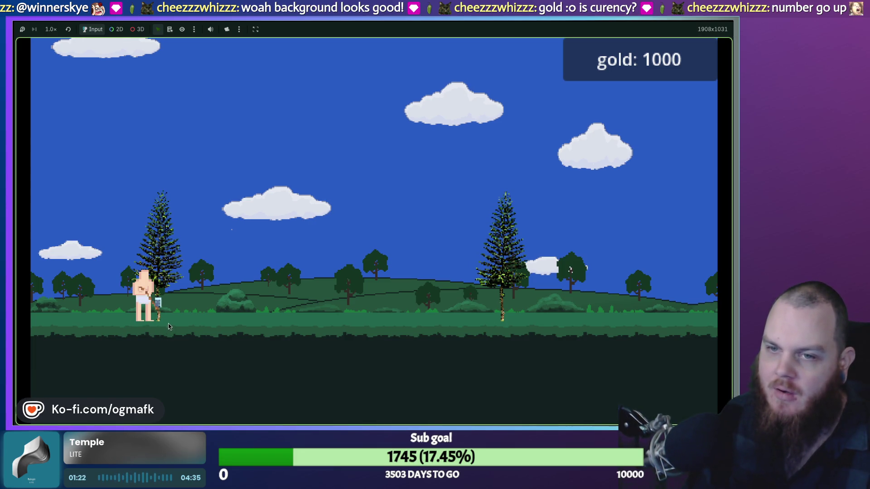
key(i)
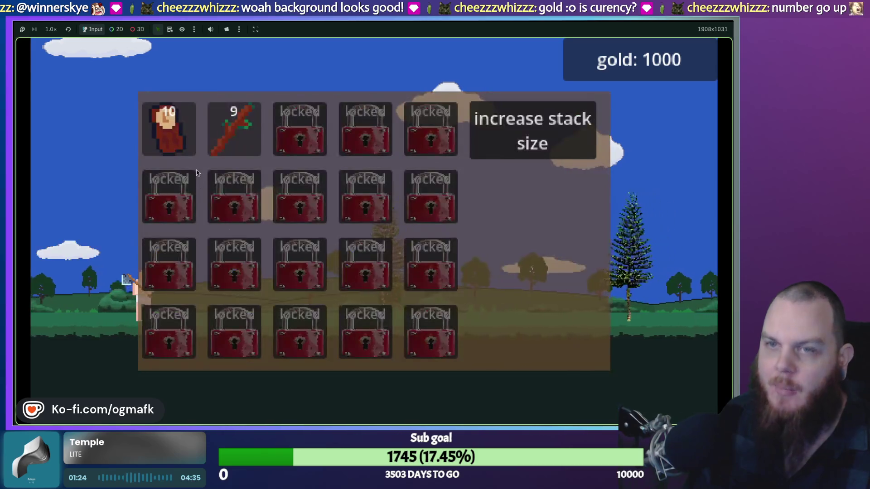
key(i)
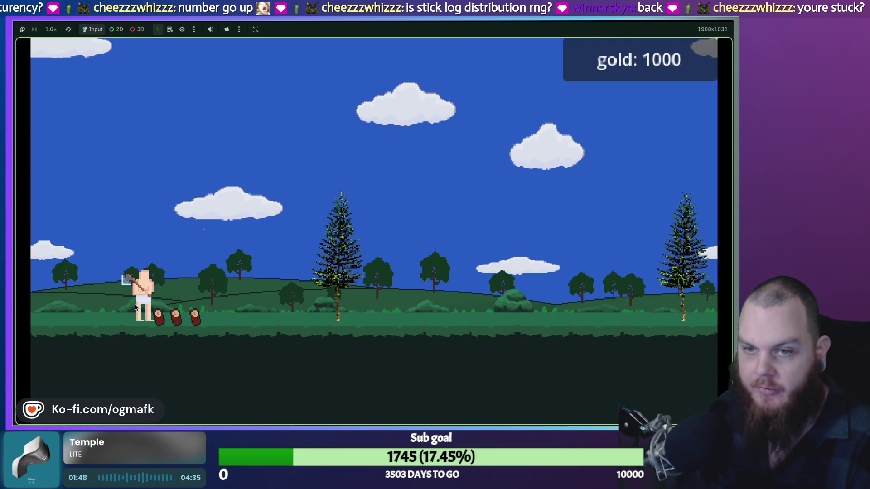
key(i)
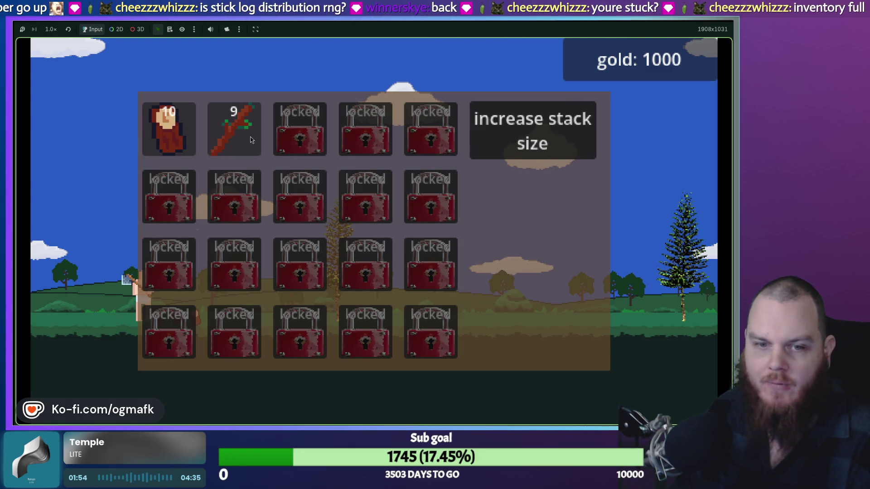
key(i)
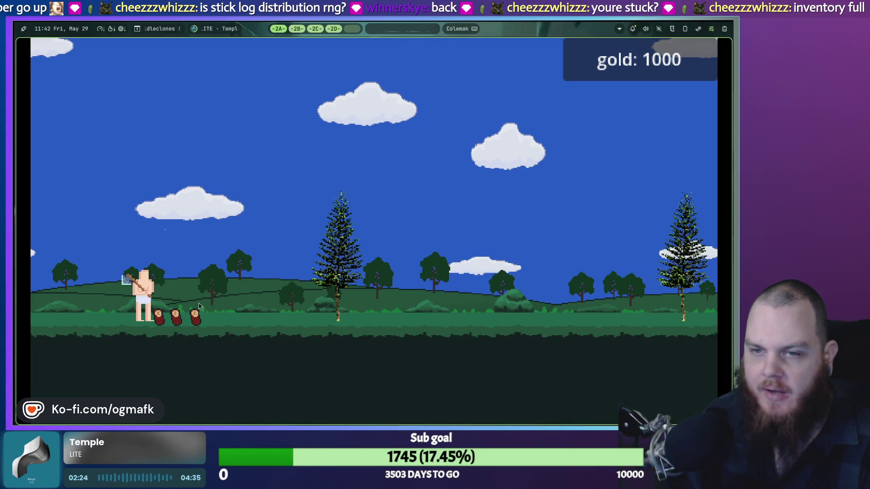
Open and close the inventory repeatedly to check the full stacks.
key(i)
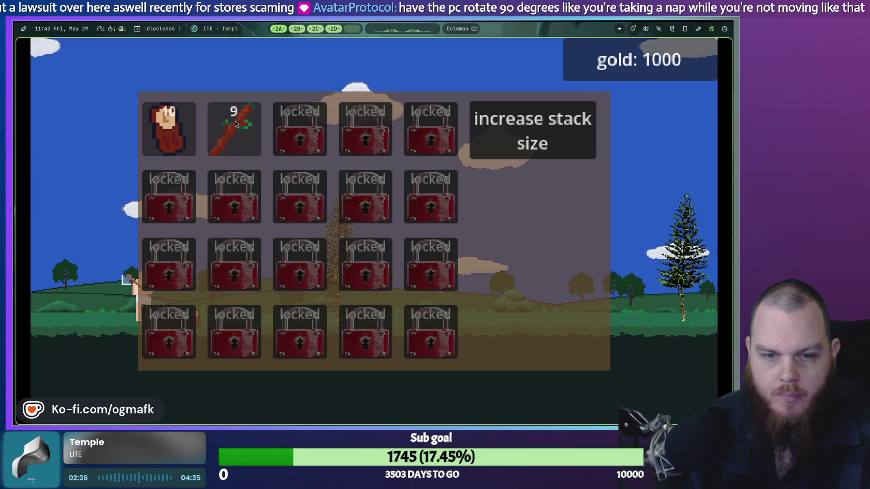
key(i)
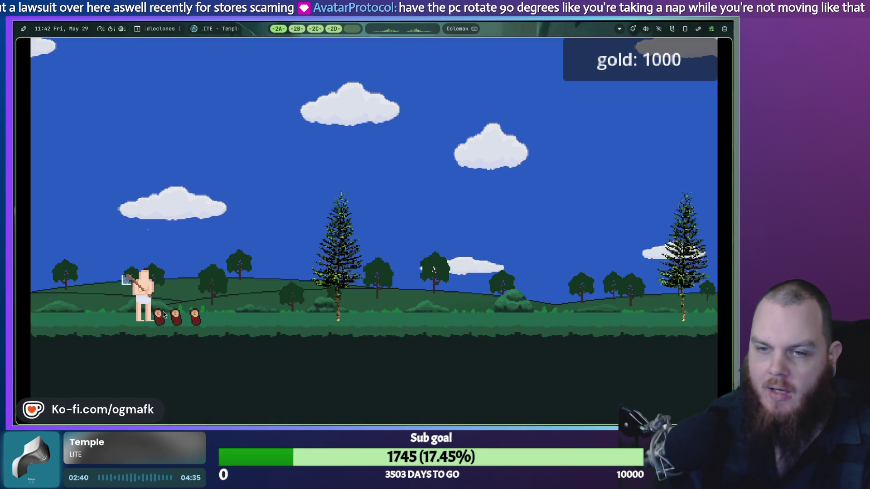
key(i)
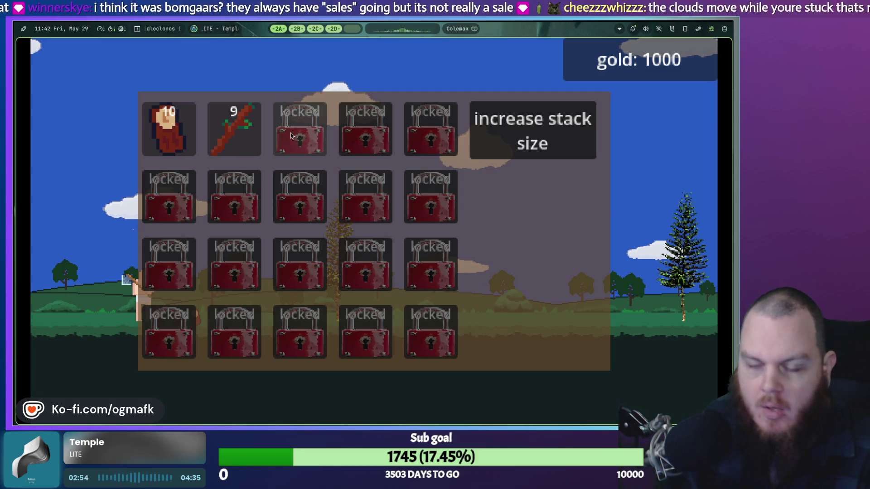
key(Escape)
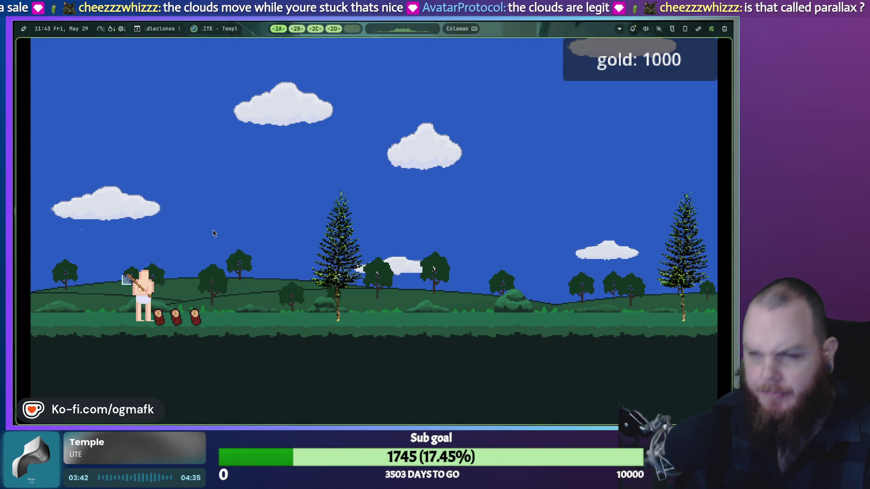
key(i)
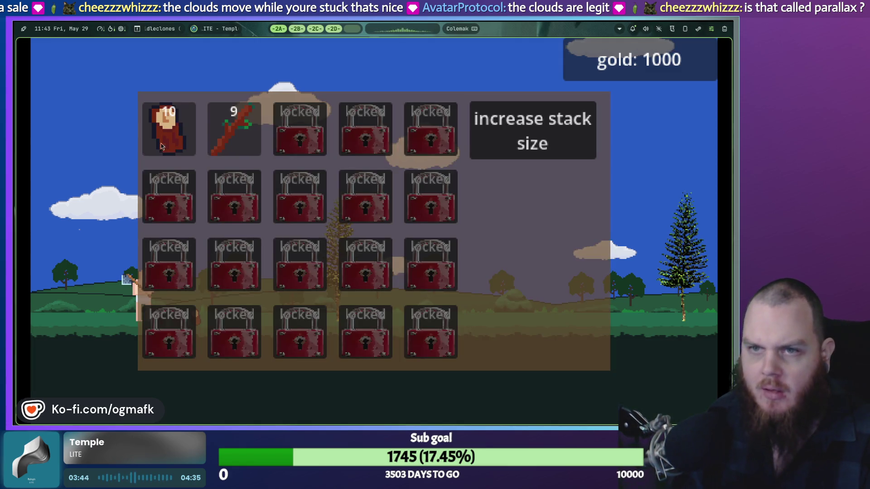
key(i)
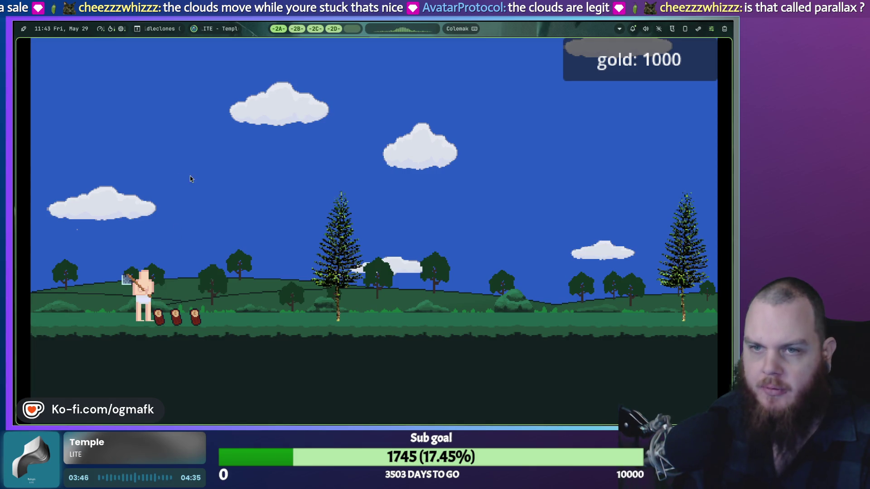
key(i)
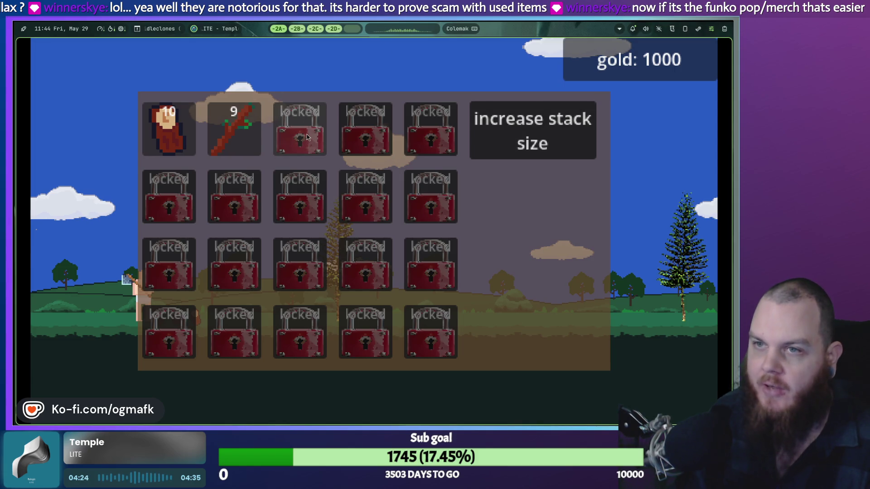
Take the game out of fullscreen and quit its window to stop the game.
key(super+f)
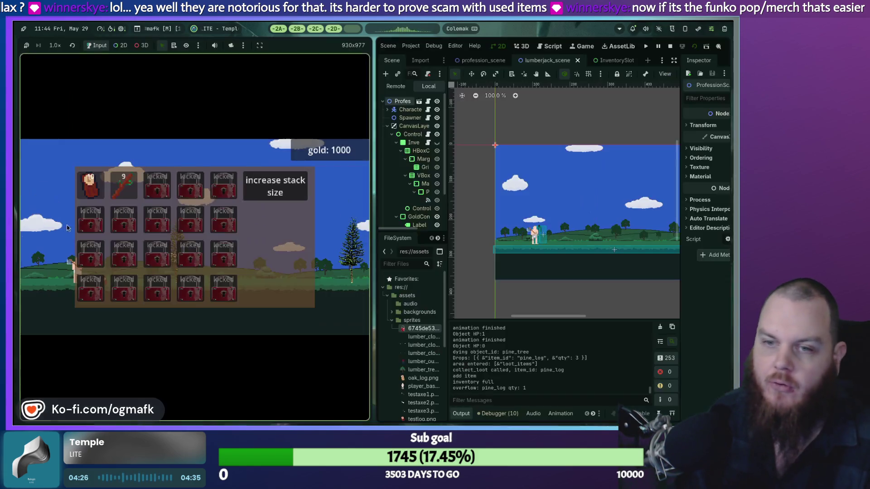
key(i)
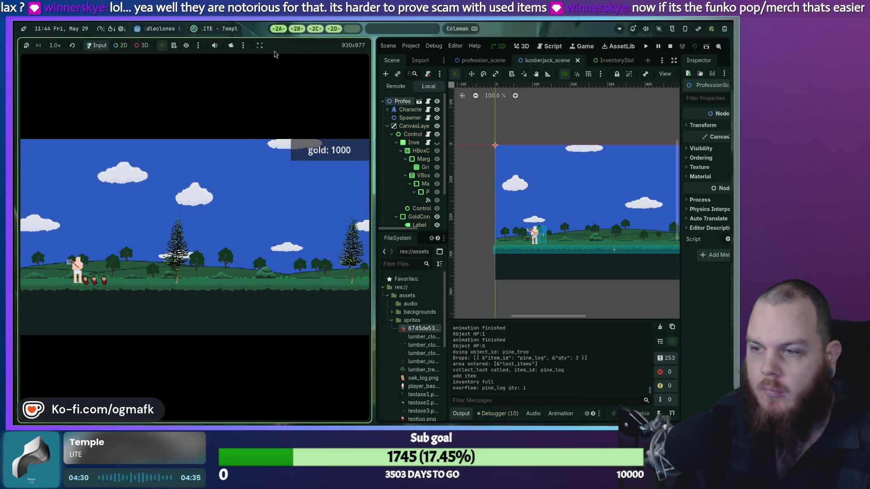
key(super+d)
key(Escape)
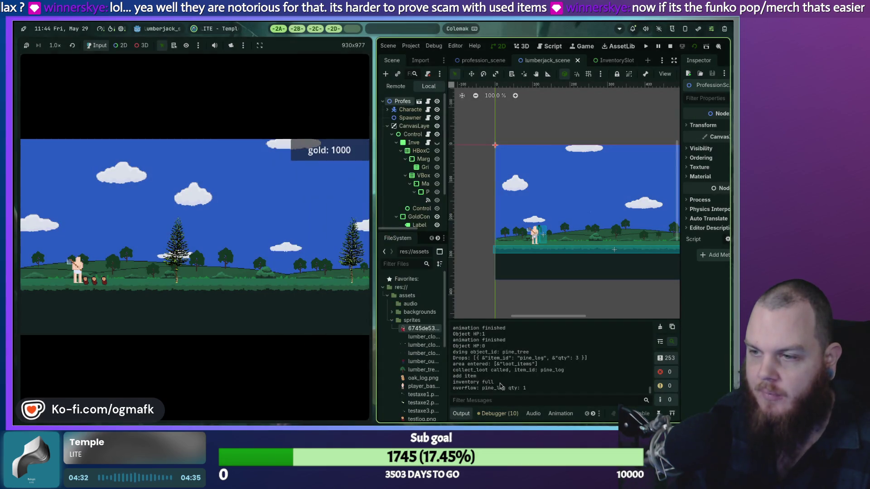
click(225, 196)
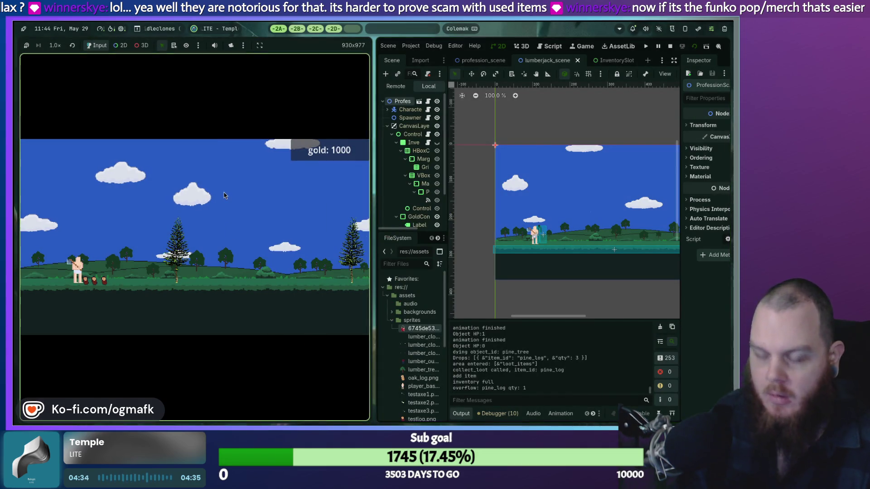
key(super+q)
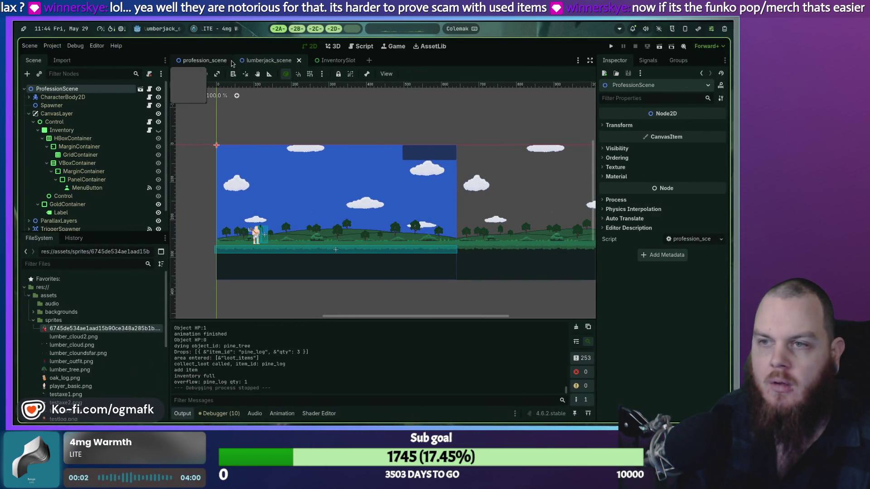
Run the lumberjack project again with F5.
key(super)
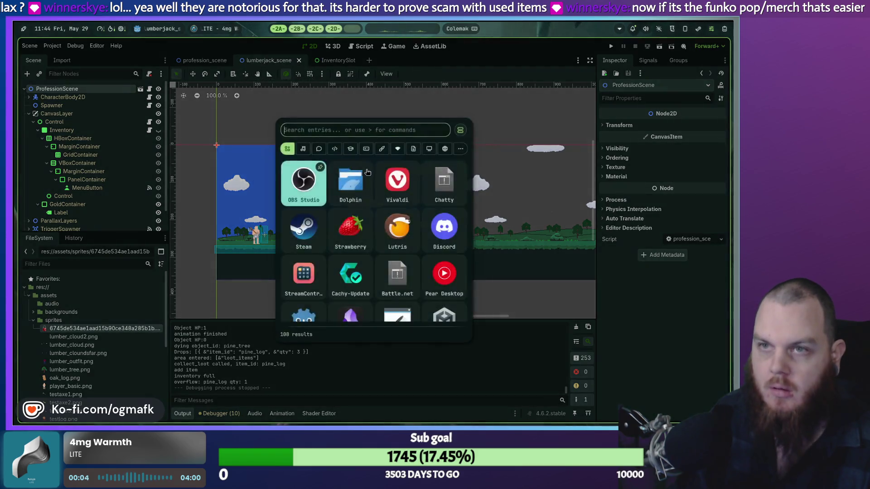
key(Escape)
key(F5)
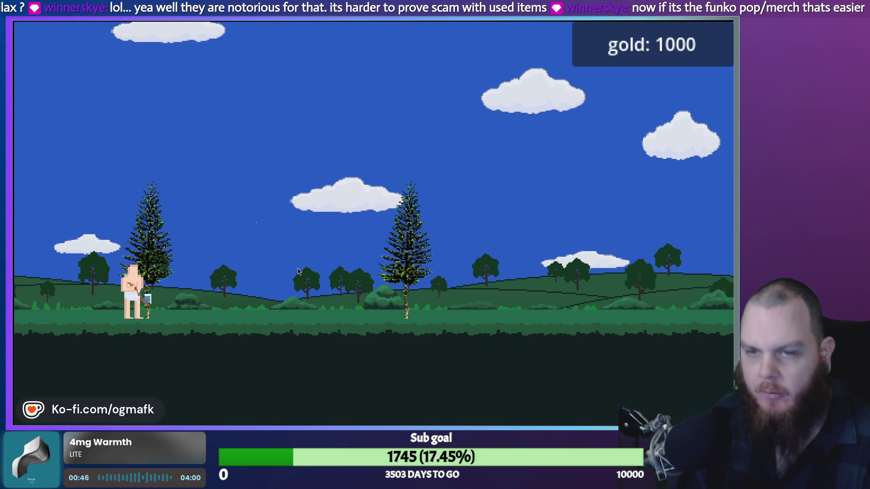
Buy two stack size upgrades (50 and 150 gold) in the inventory, then stop the game.
key(i)
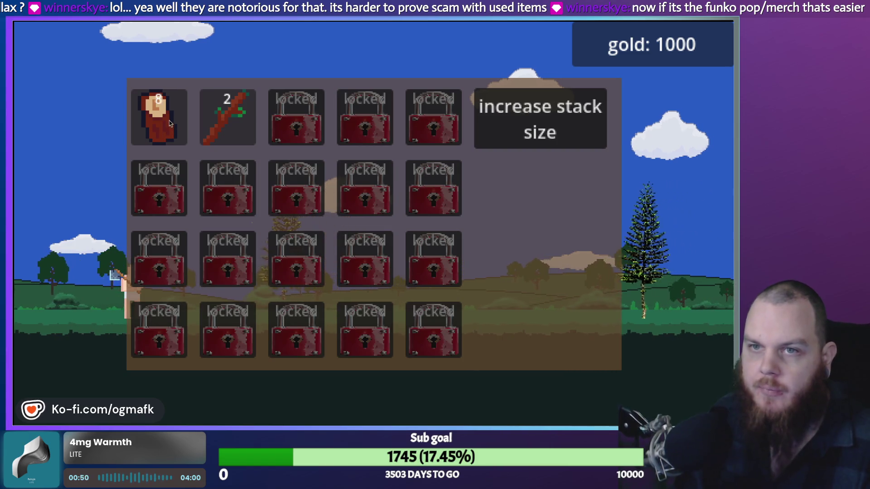
click(512, 119)
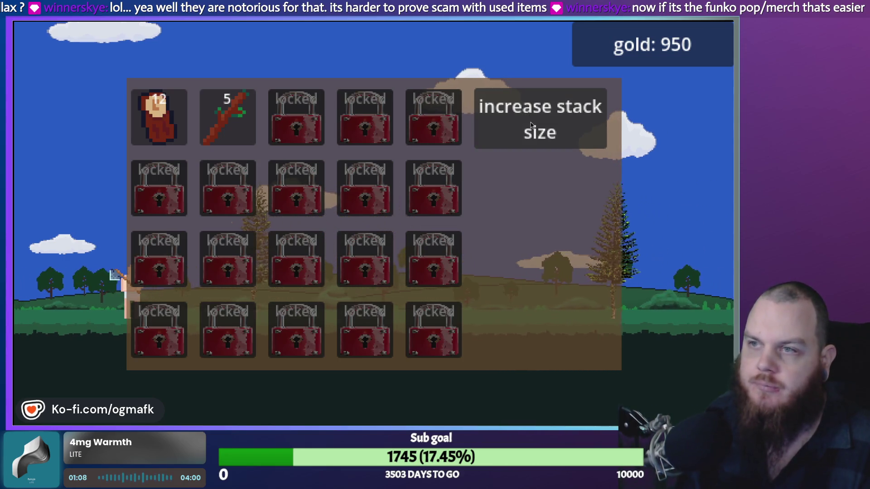
click(519, 122)
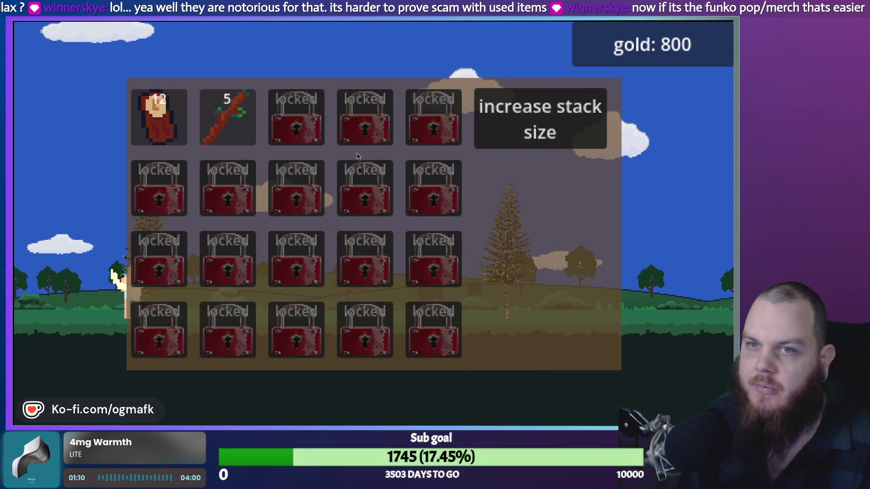
key(i)
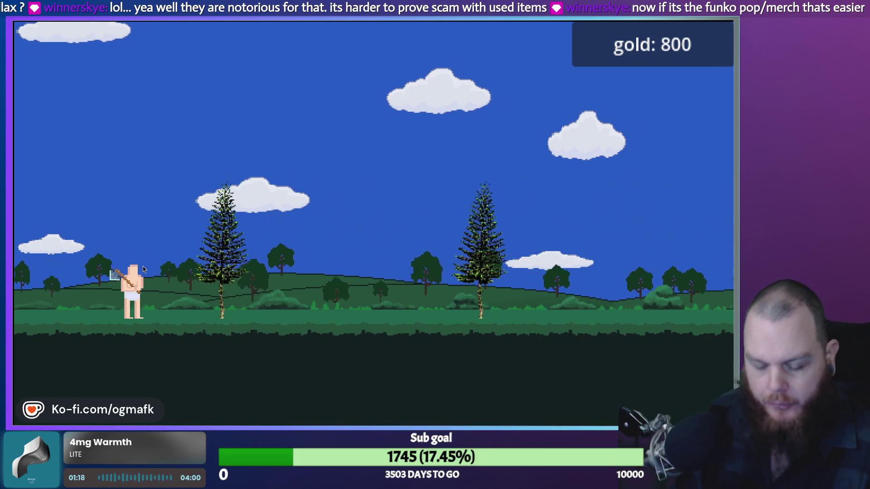
key(F8)
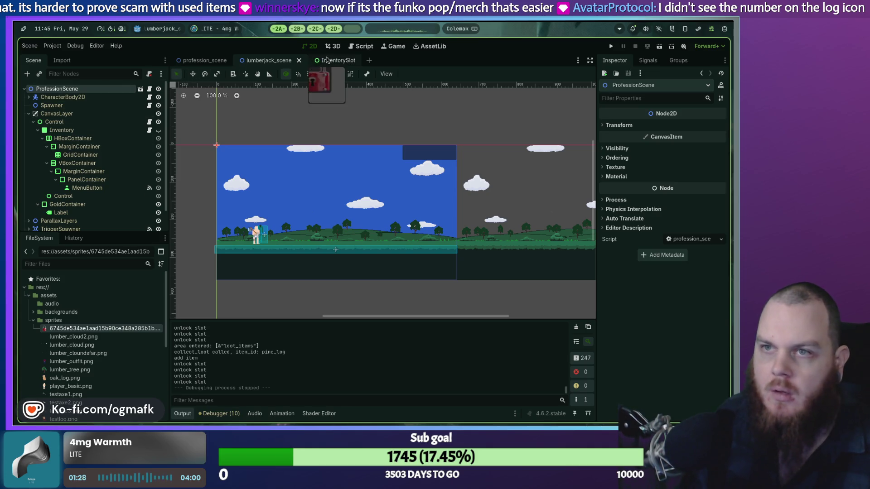
In GameData.gd, change create_inventory's unlocked_slots from 2 to 3, then save and run.
click(362, 46)
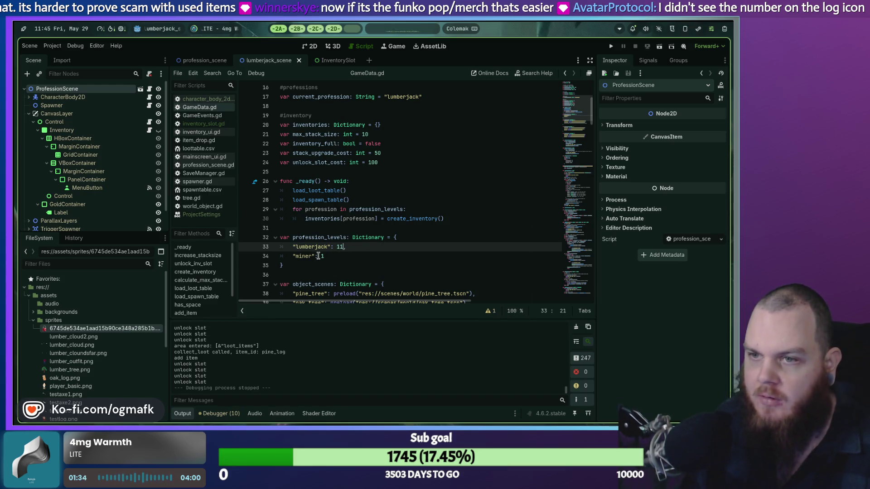
scroll(330, 253, down, 8)
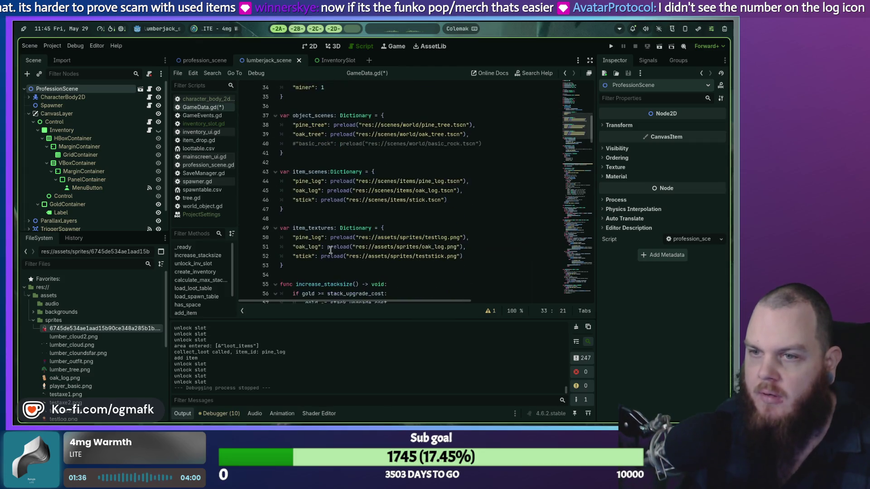
scroll(335, 246, down, 6)
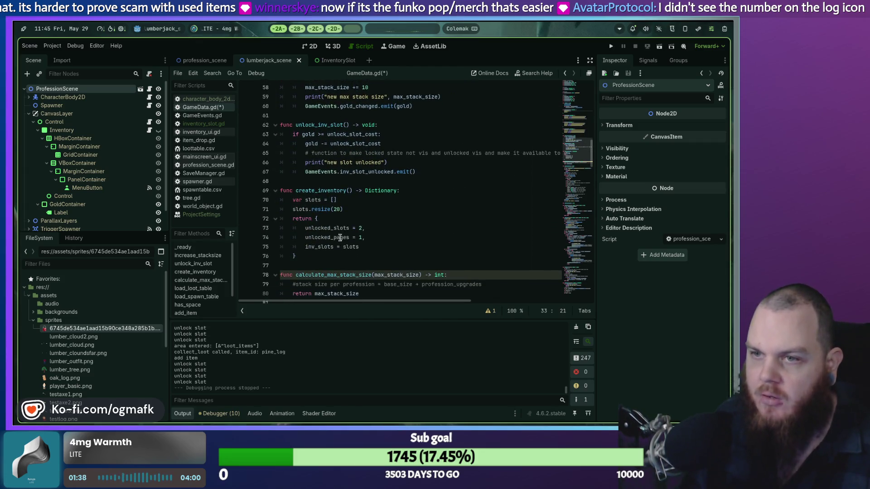
click(365, 229)
text(,)
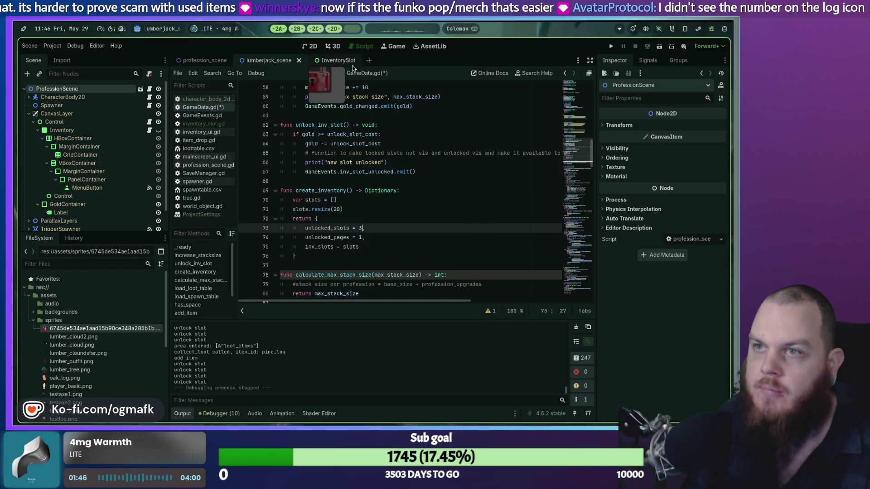
scroll(335, 177, up, 15)
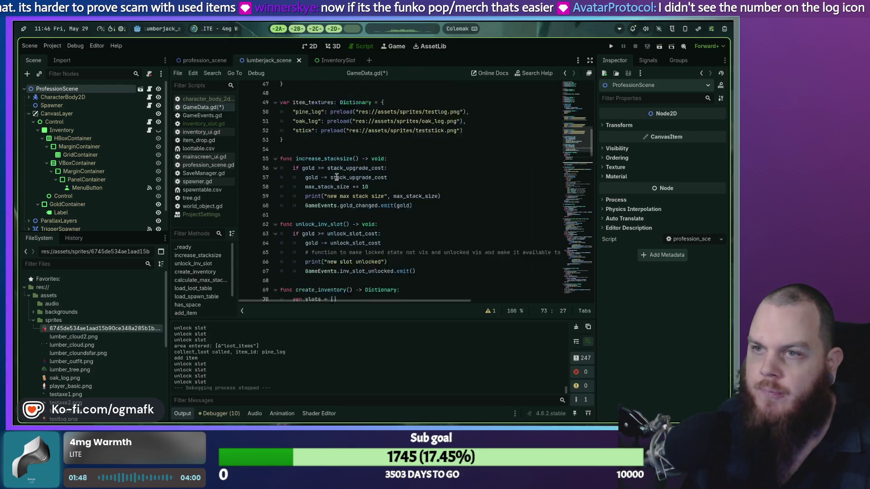
scroll(335, 176, up, 4)
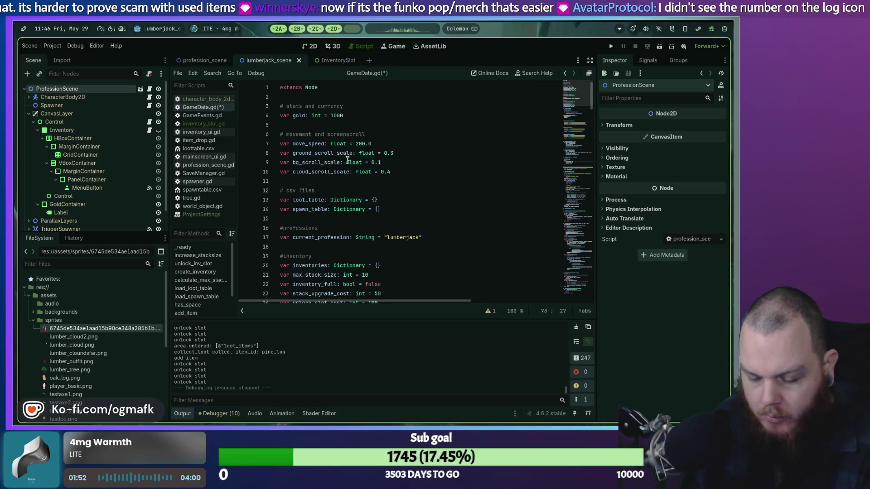
key(F5)
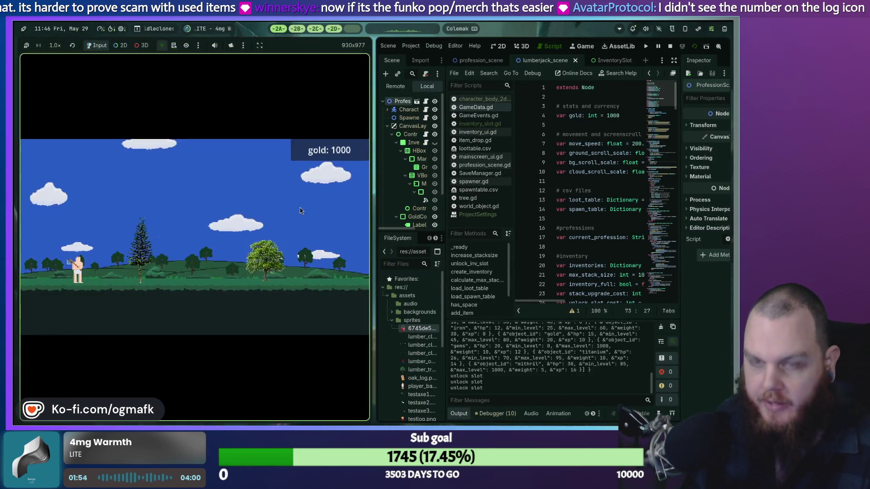
Show the game fullscreen and chop down the pine and the oak tree.
key(super+f)
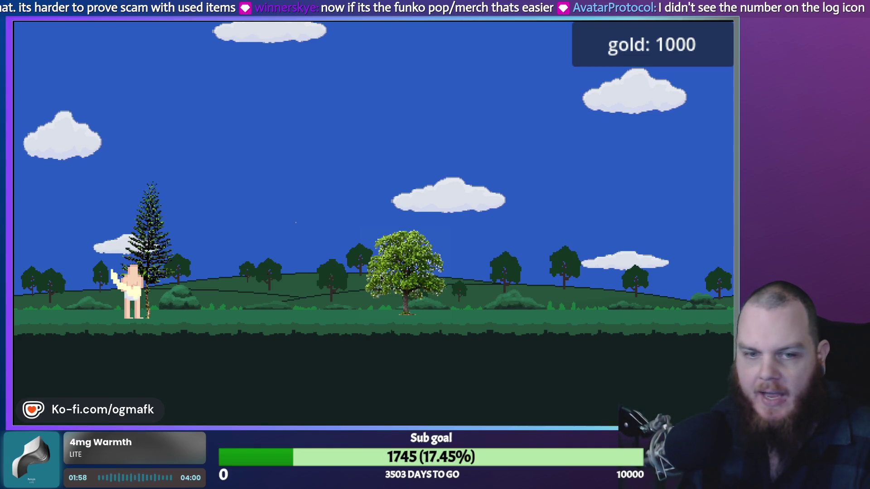
click(177, 312)
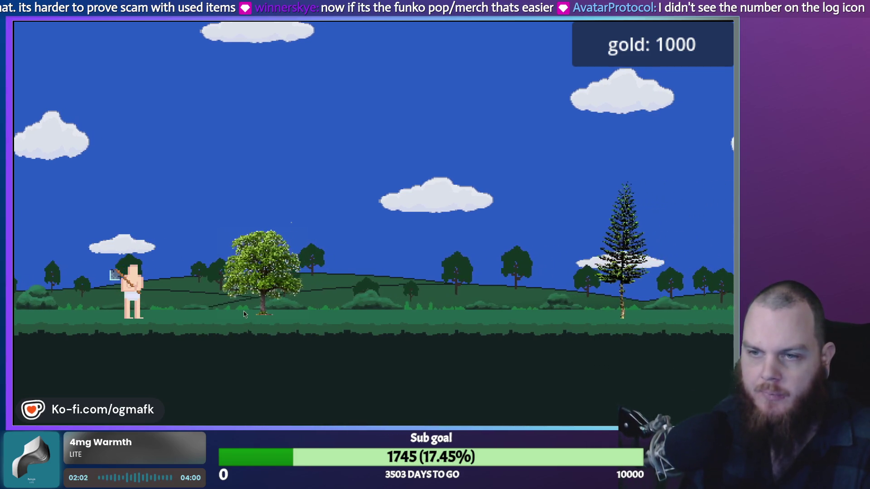
click(140, 270)
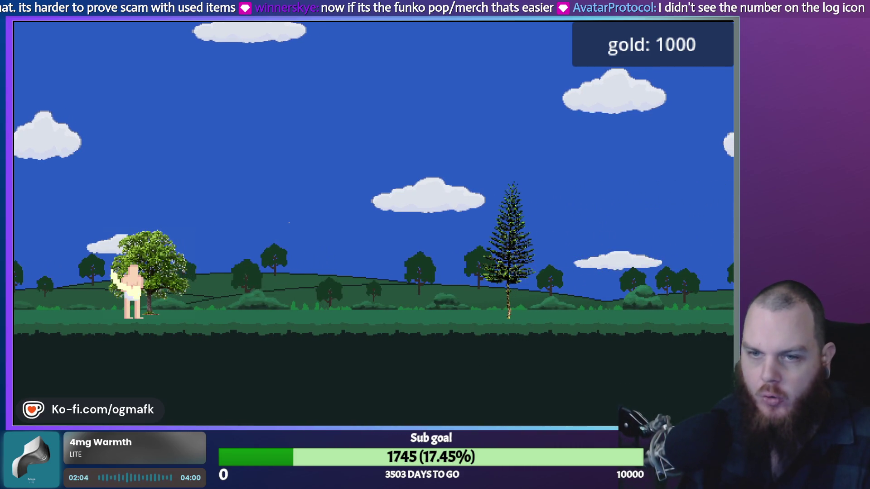
click(148, 287)
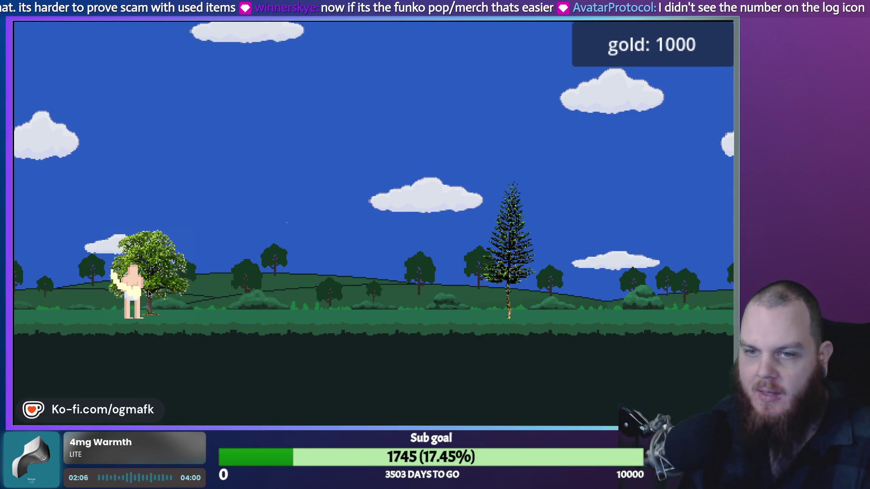
click(149, 298)
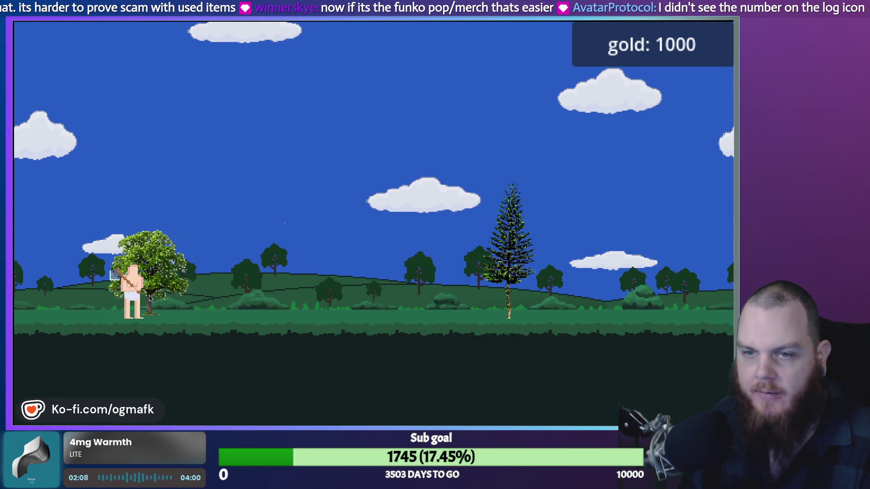
click(149, 300)
click(147, 290)
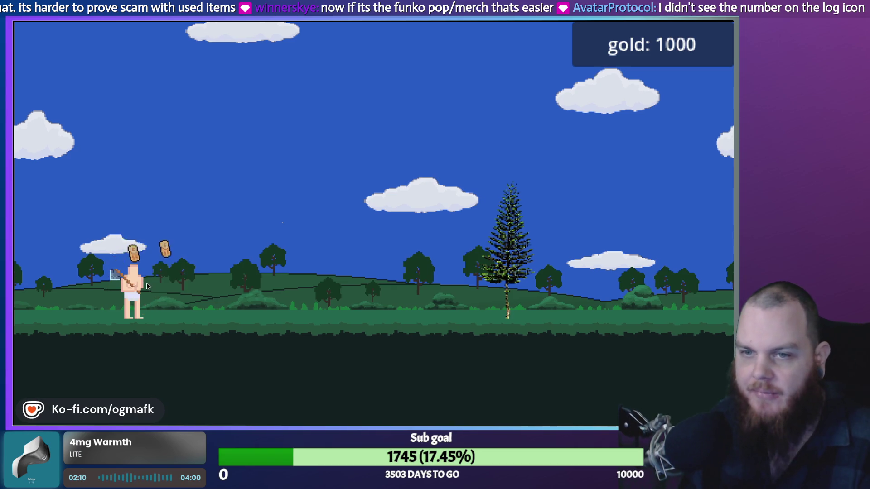
Toggle the inventory to check the three unlocked slots and collected stacks.
key(i)
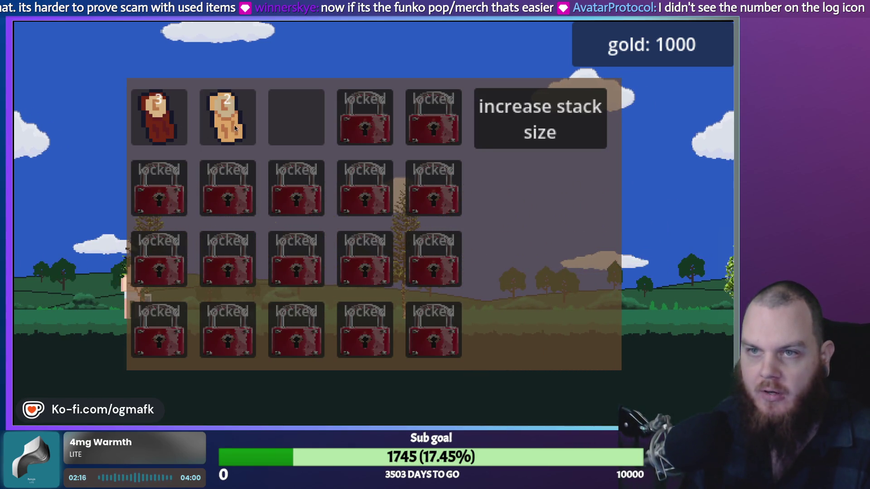
key(i)
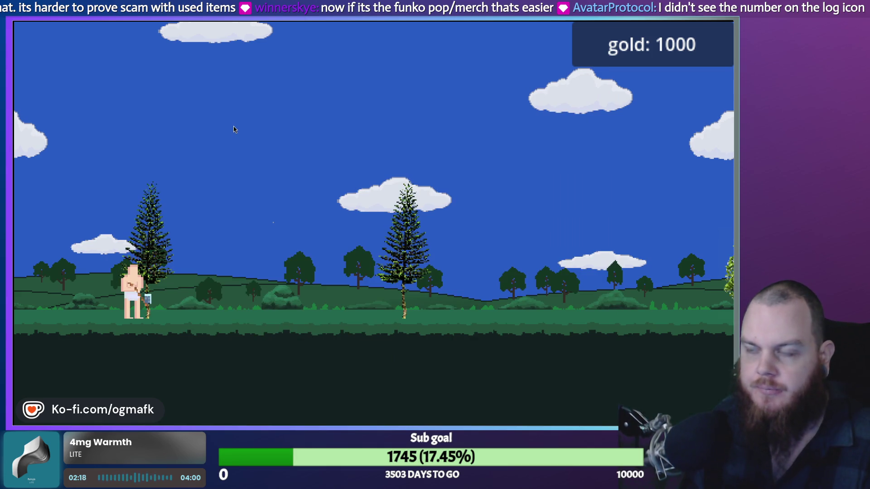
key(i)
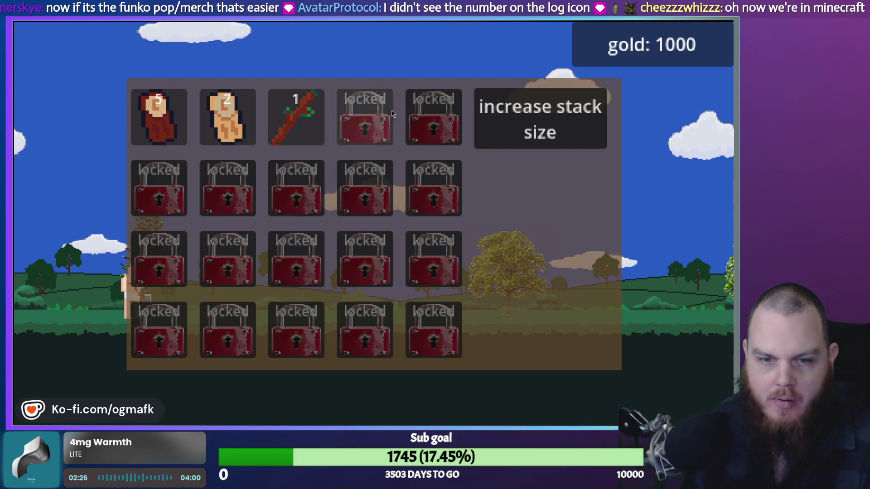
Buy the 50-gold stack size upgrade, keep chopping, then stop the game with F8.
click(557, 129)
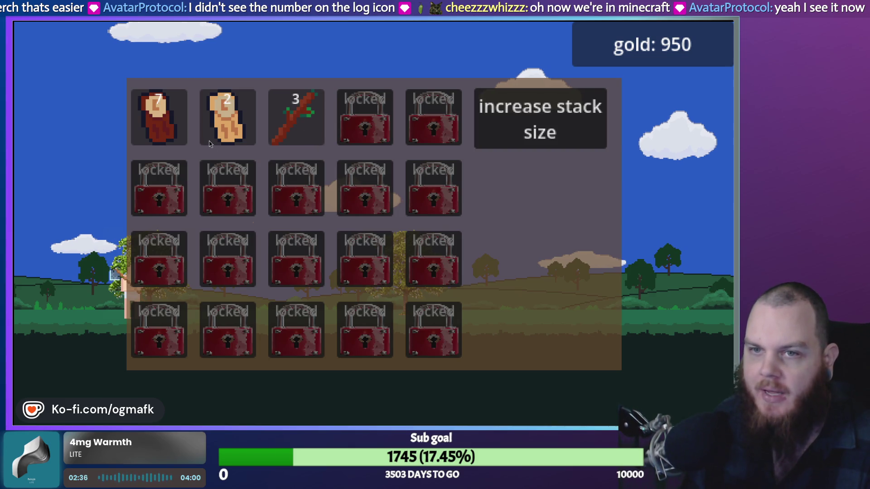
key(i)
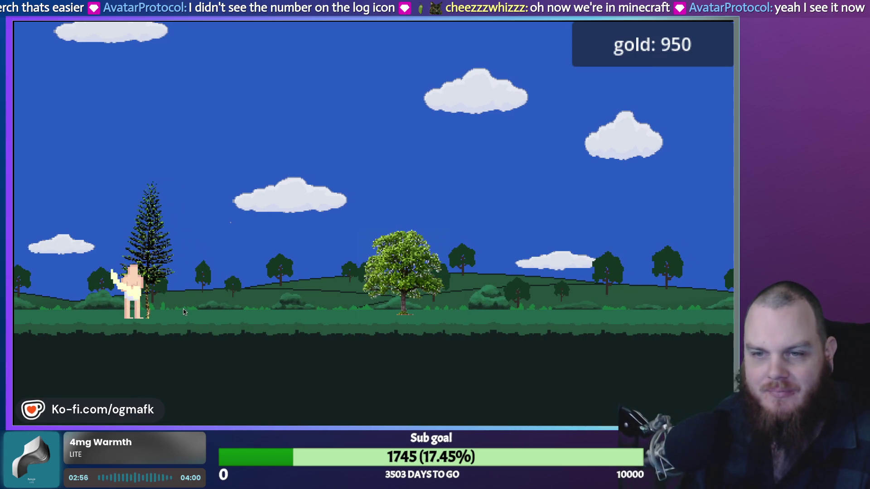
key(i)
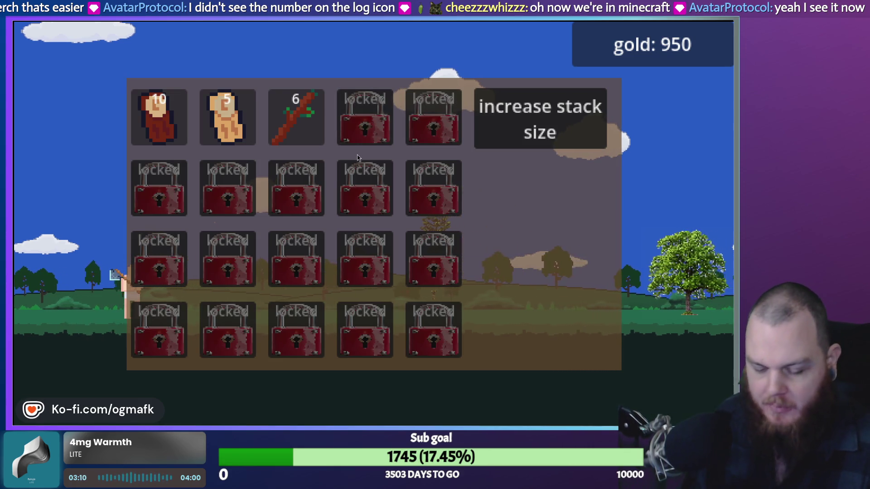
key(F8)
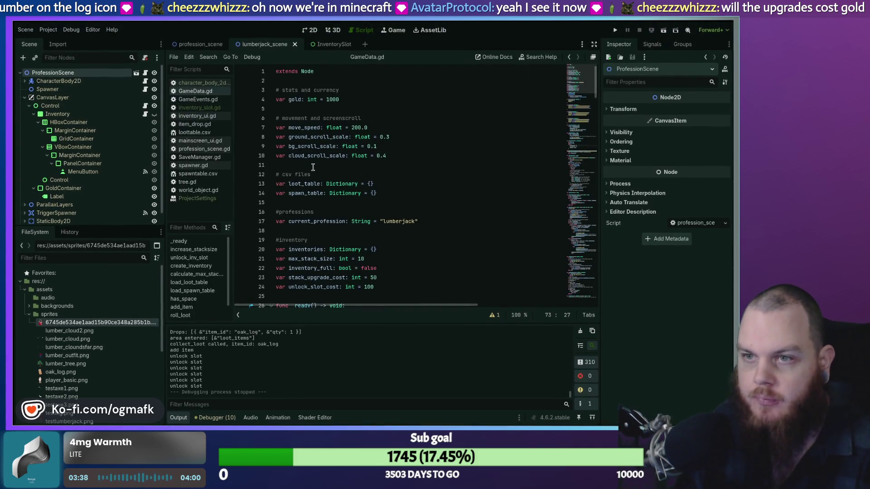
Relaunch the game at 1000 gold and chop trees until three slots hold three items each.
key(F5)
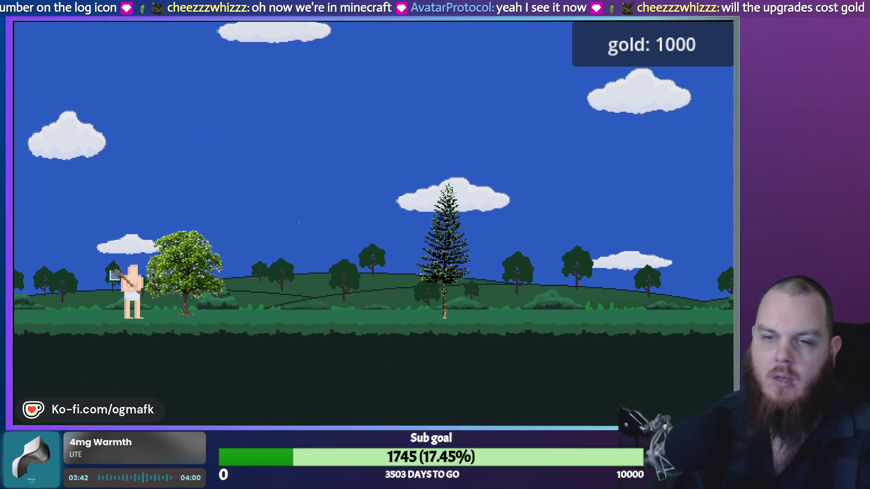
key(i)
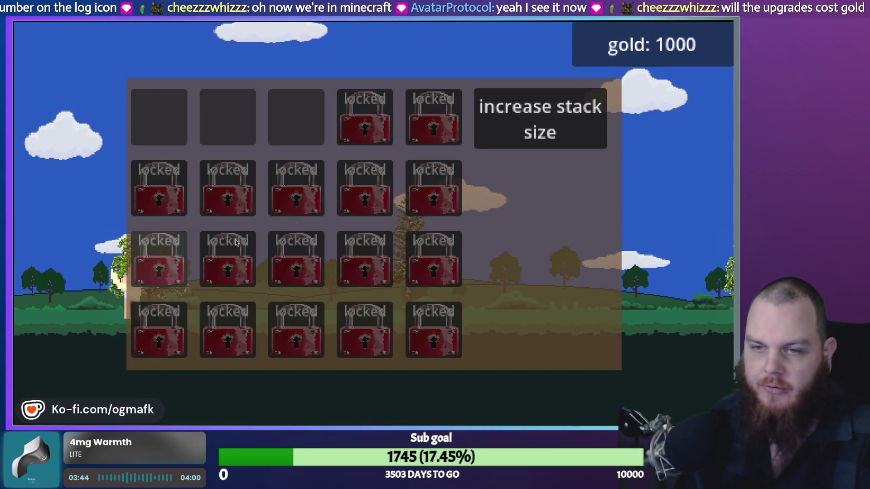
key(i)
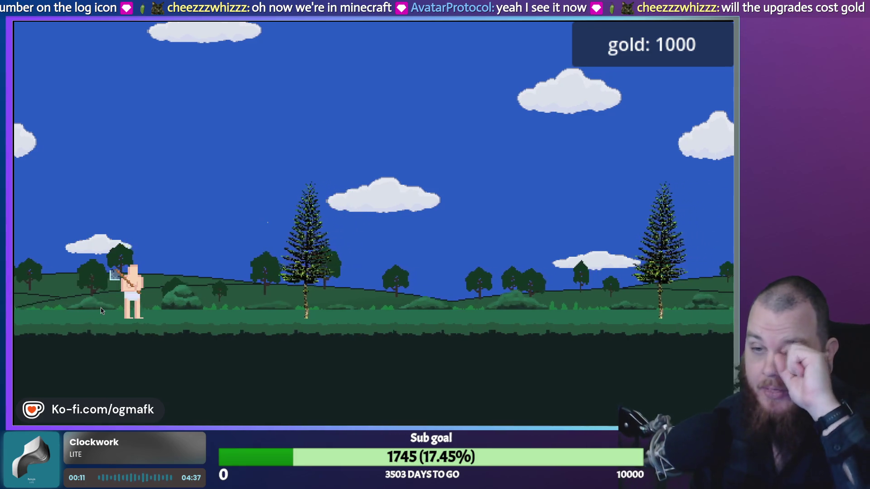
key(e)
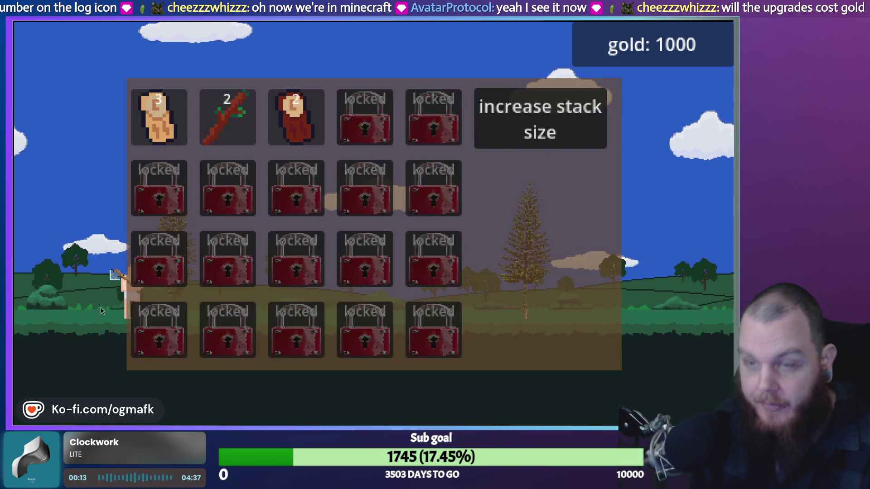
key(e)
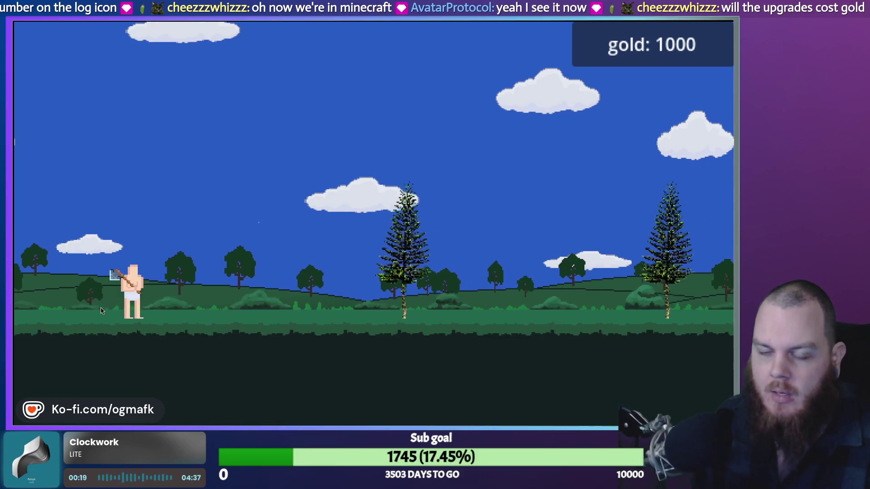
key(i)
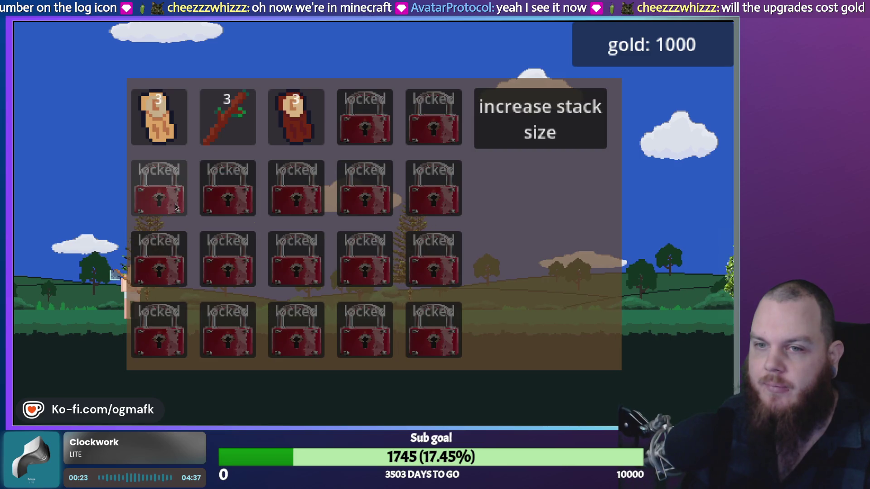
Chop more trees until the three inventory stacks reach 9, 8 and 7 items.
key(i)
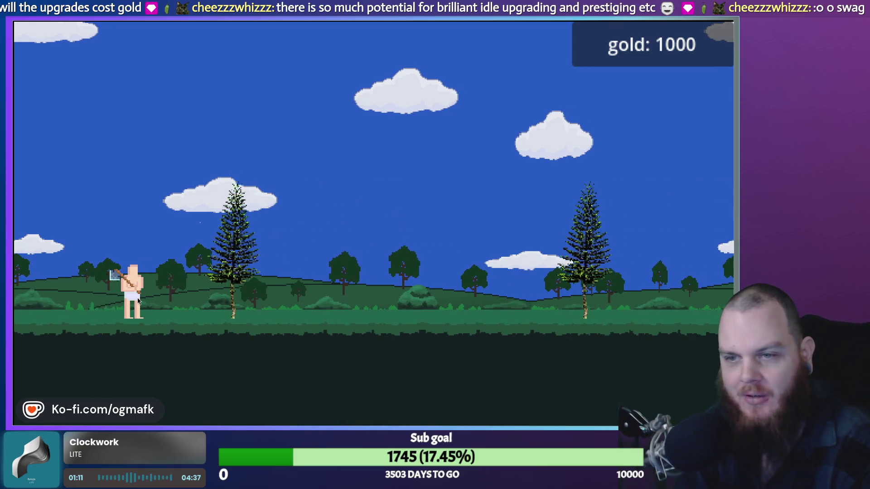
key(i)
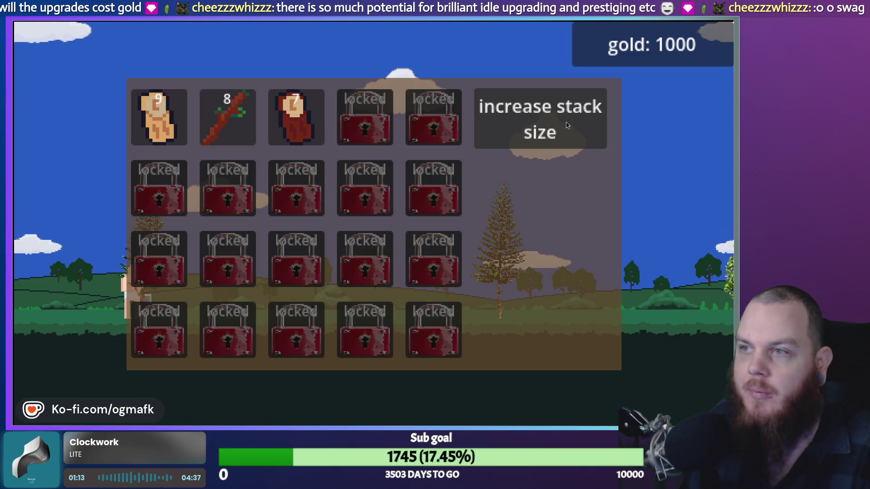
Buy another stack size upgrade, dropping gold from 1000 to 900, and keep chopping trees.
key(i)
key(i)
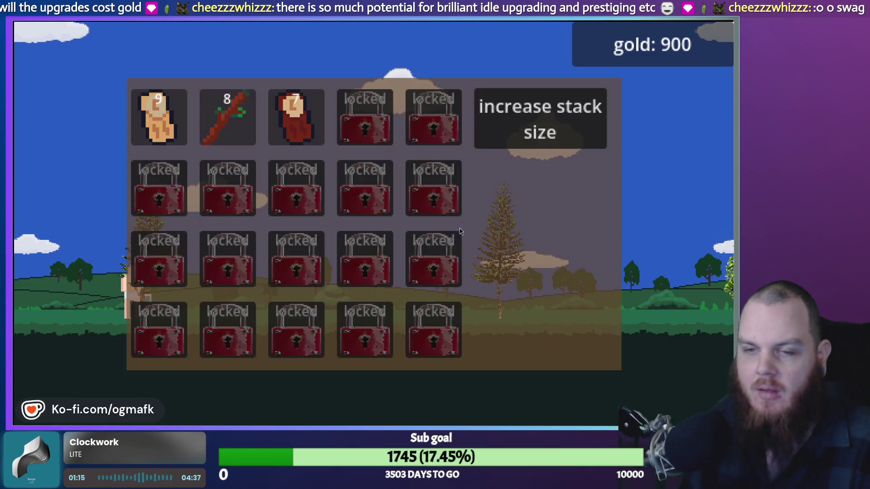
key(i)
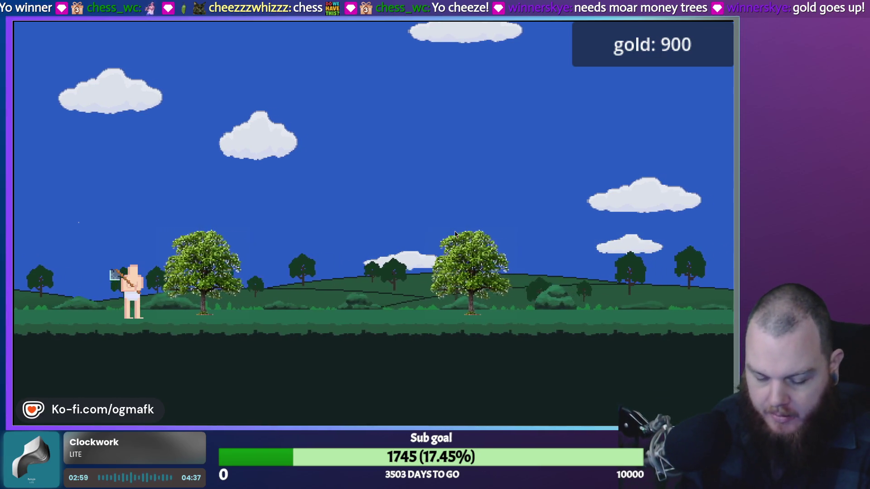
Window the game beside the editor and switch to the planning-board workspace, zoomed out.
key(super+f)
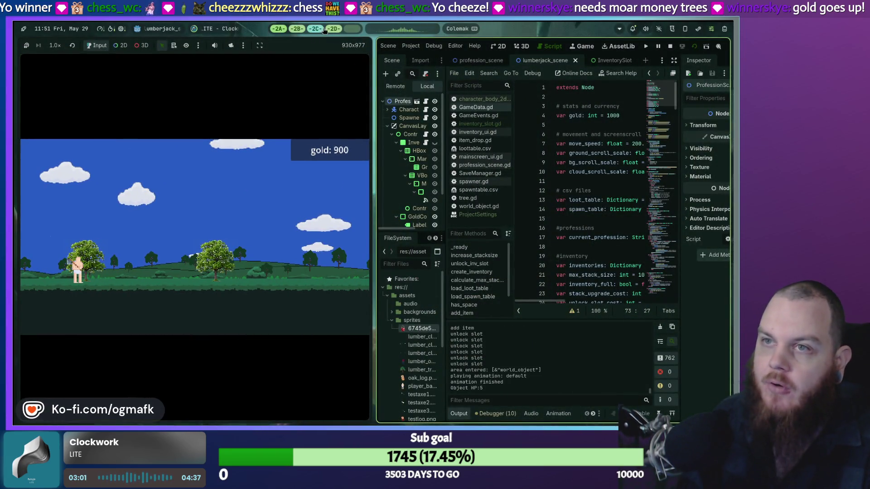
click(315, 28)
click(299, 29)
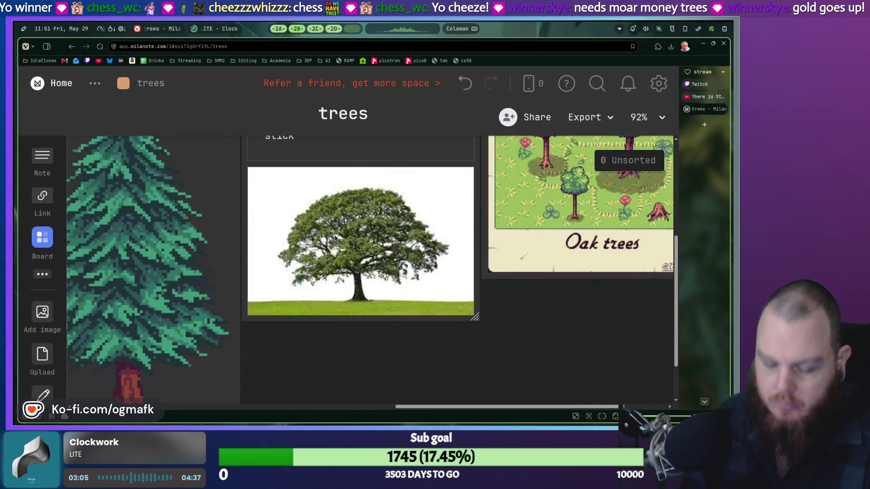
key(ctrl+minus)
key(ctrl+minus)
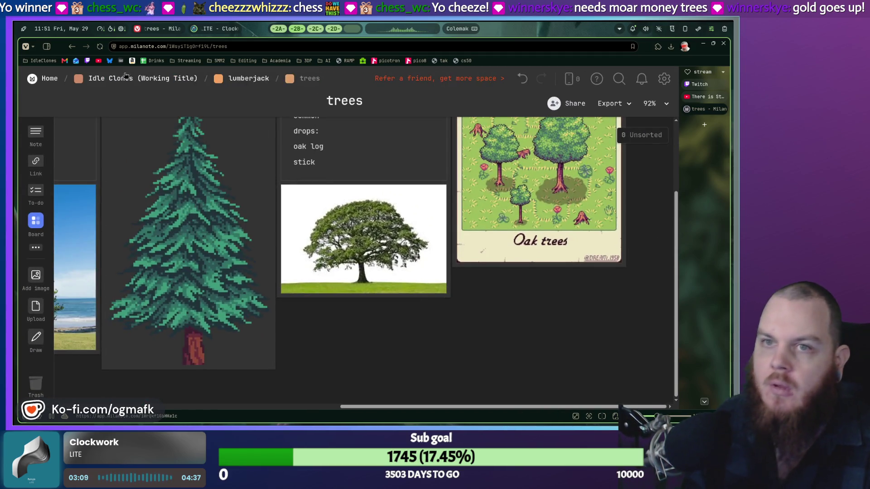
Open the mini game ideas board under Idle Clones and pan to the rock-clicking idea.
click(114, 80)
scroll(369, 252, down, 2)
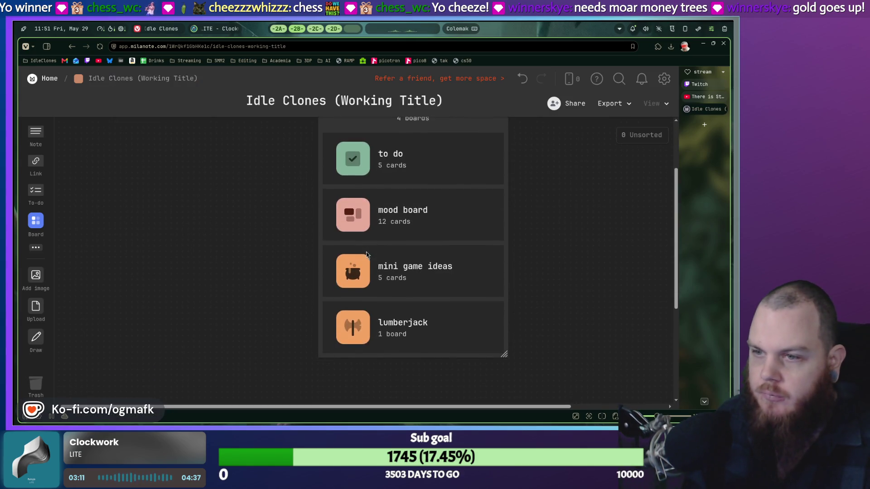
double_click(356, 268)
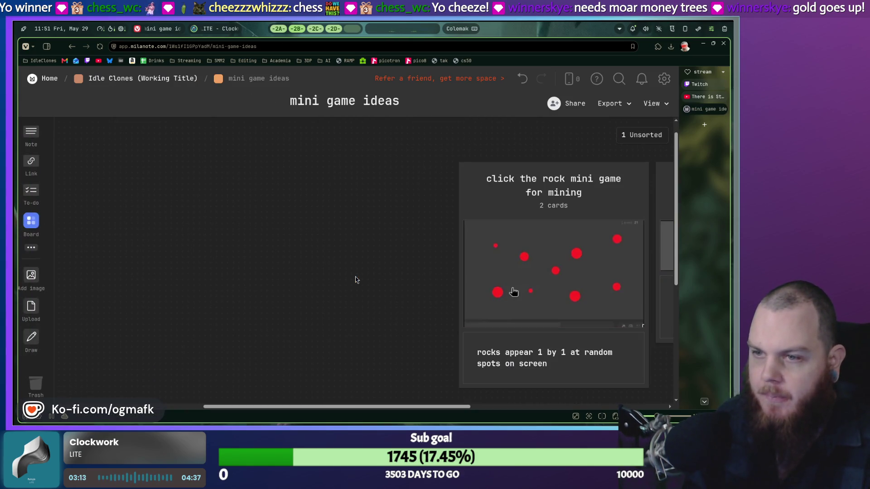
drag(473, 256, 116, 252)
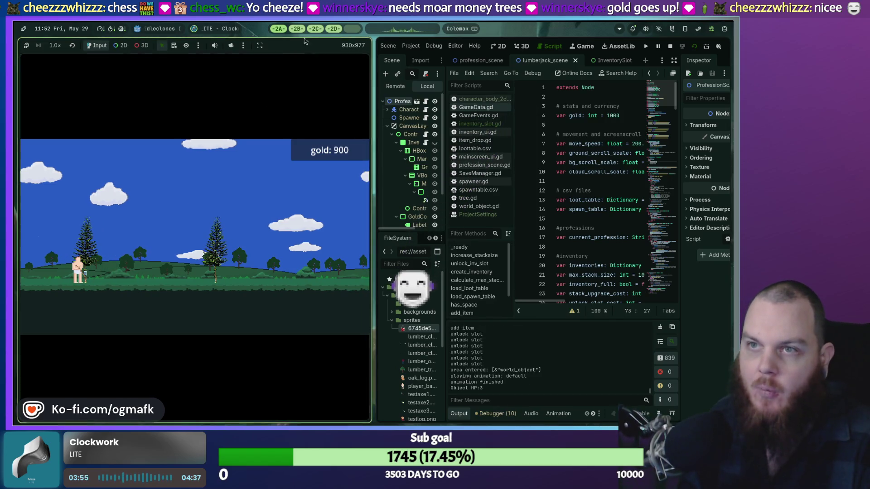
click(319, 31)
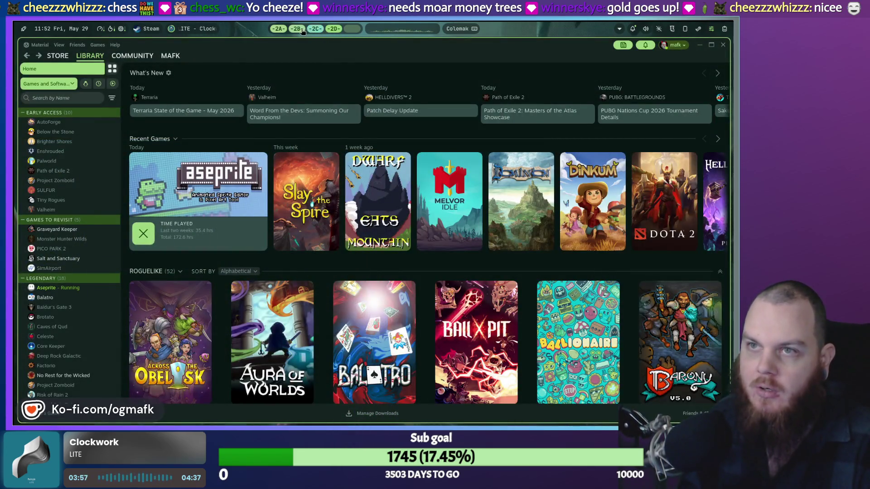
Zoom in on the mini game ideas cards, then bring the running game back full screen.
click(301, 30)
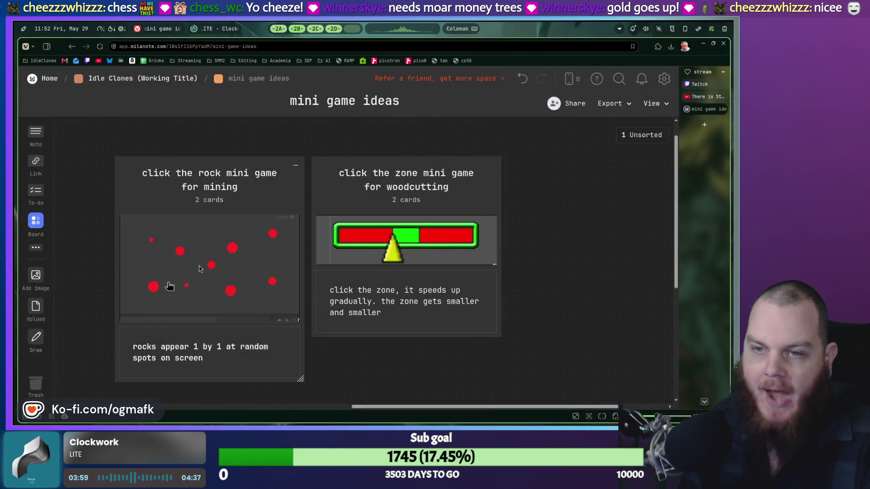
scroll(199, 268, up, 5)
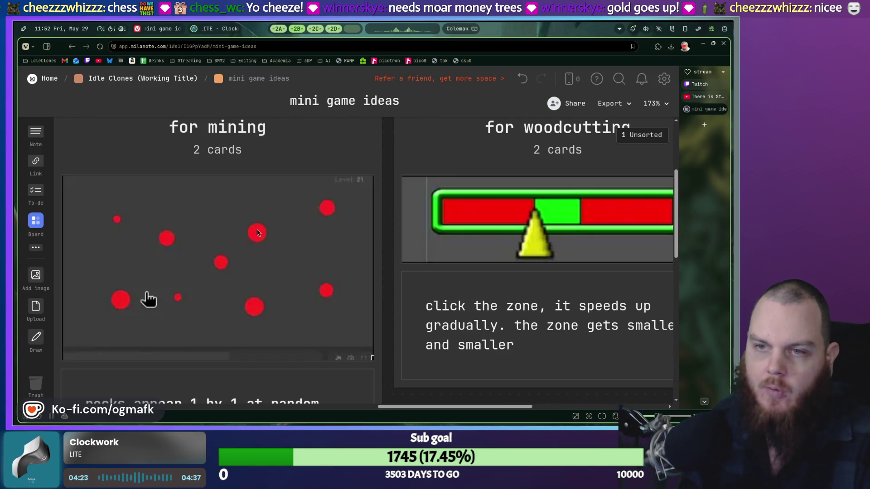
click(293, 29)
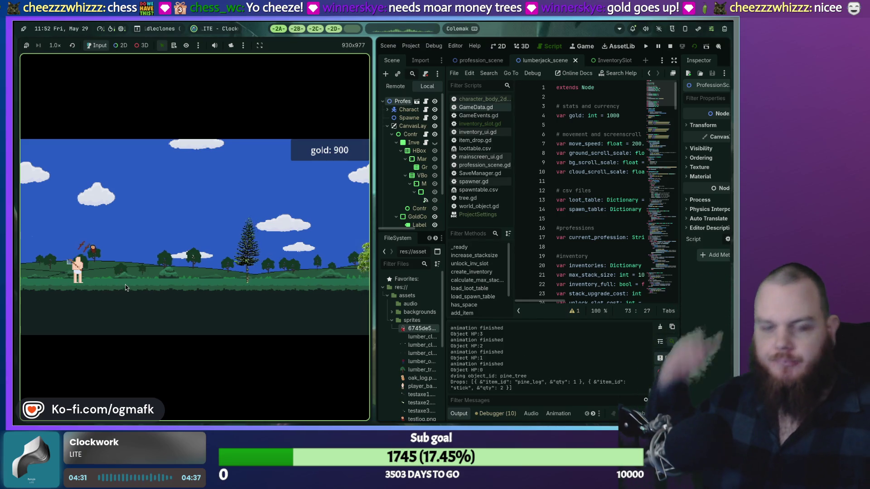
key(super+f)
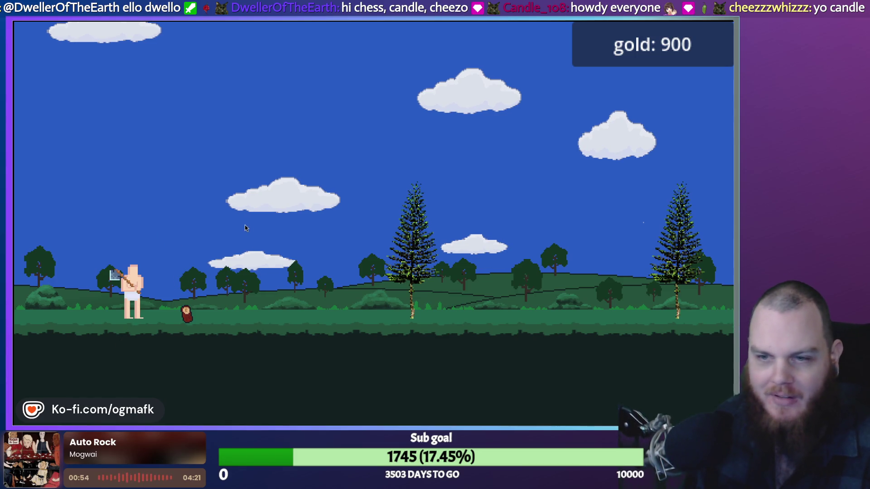
Play the lumberjack game full screen until a pine_log overflow, then stop it with F8.
key(F8)
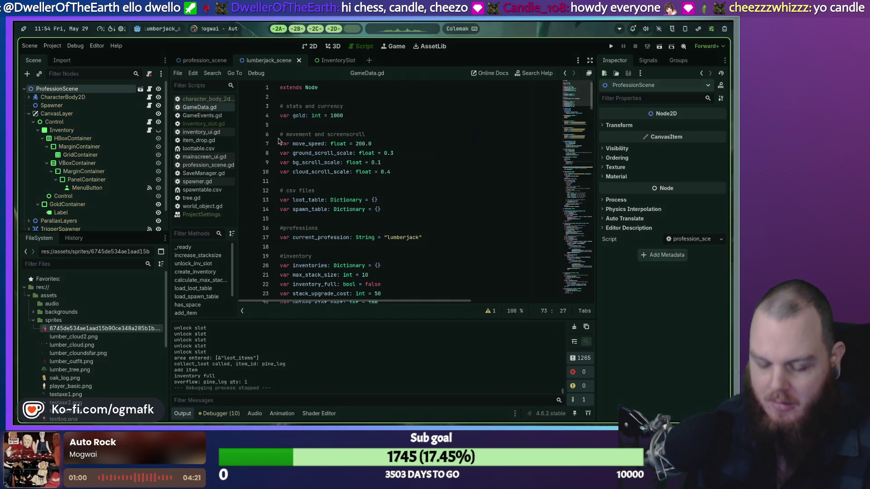
Run the game and buy a 50-gold stack size upgrade, leaving 950 gold.
key(super)
key(Escape)
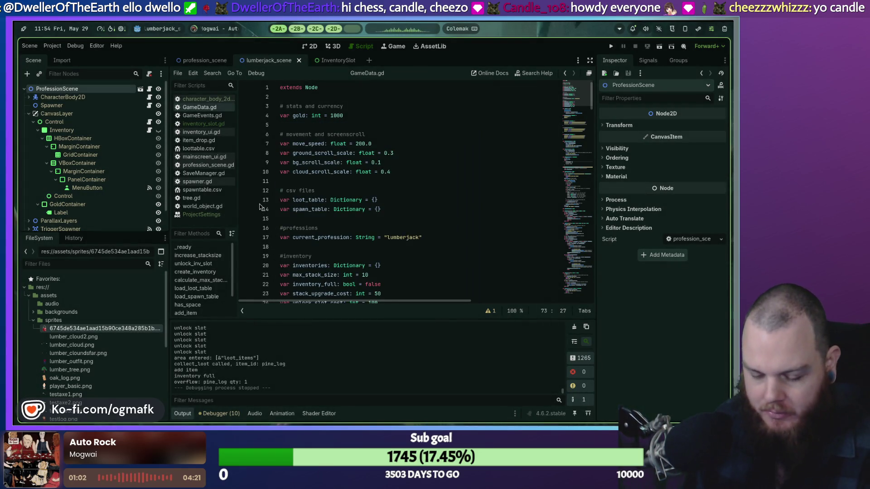
key(F5)
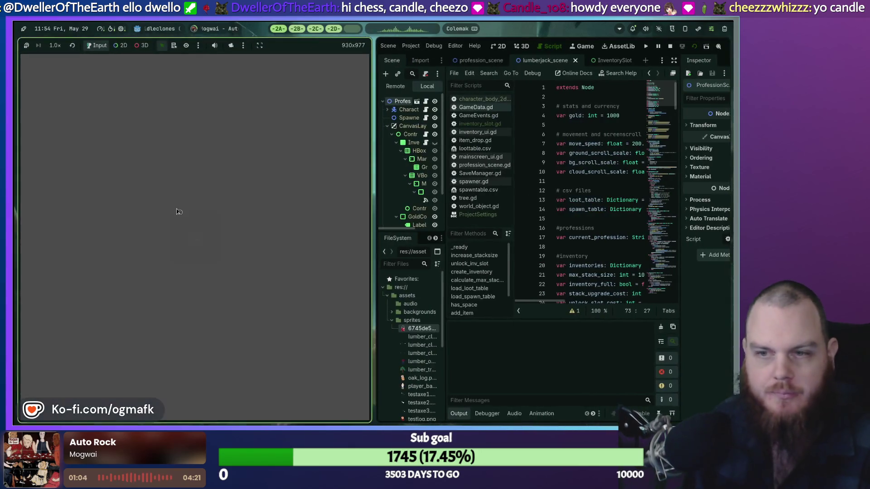
key(i)
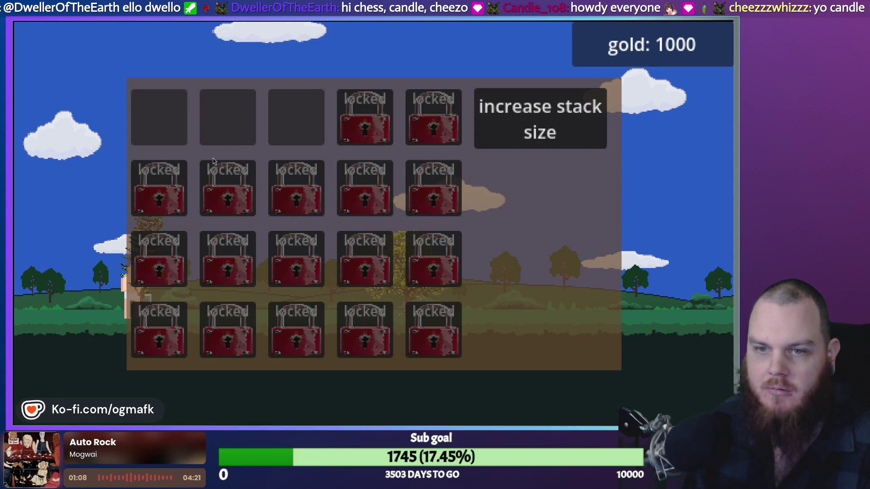
key(i)
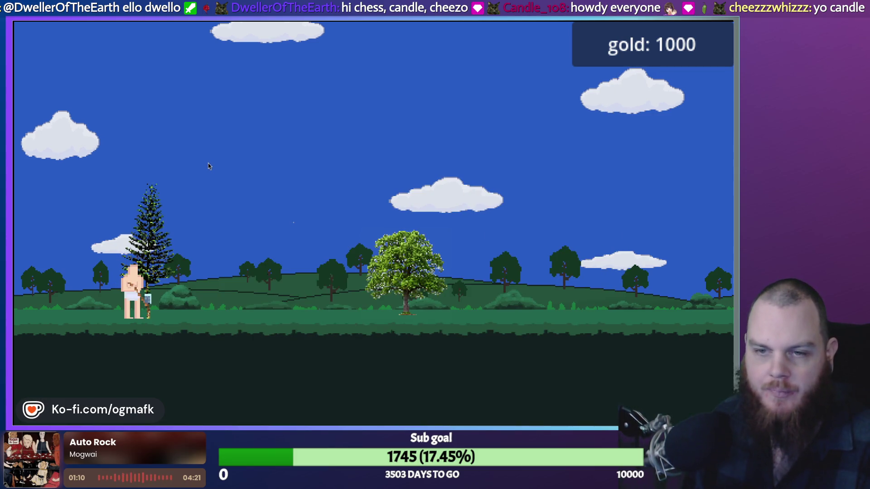
key(i)
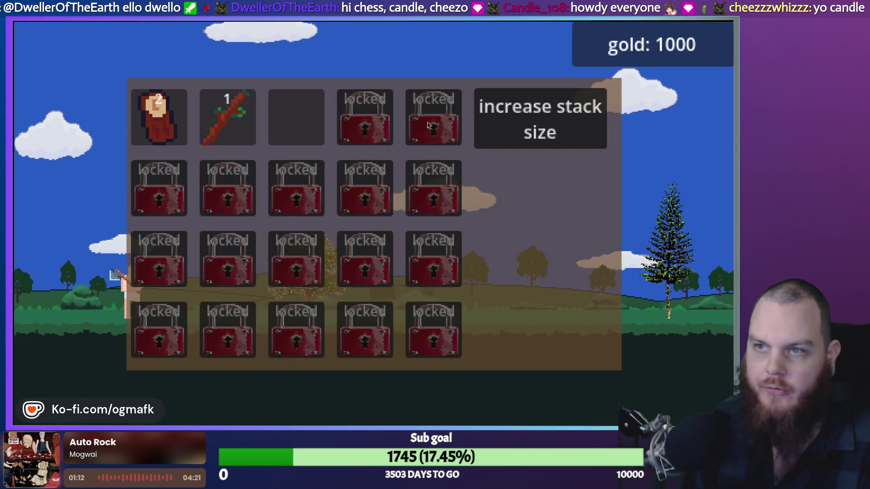
click(562, 126)
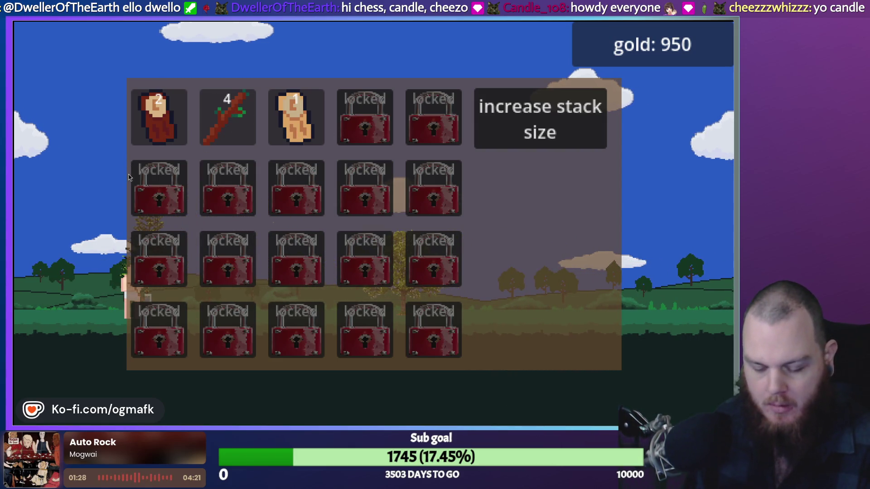
Stop the game and switch to Aseprite showing the logging scene with its pine tree.
key(F8)
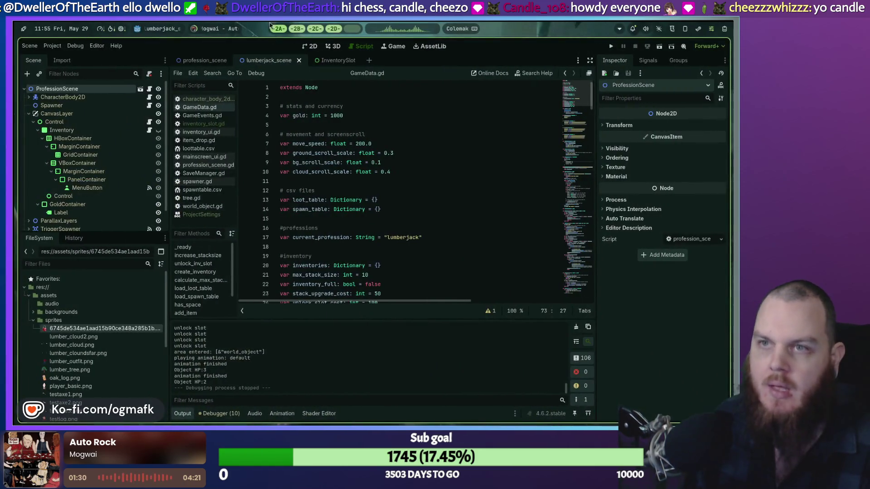
click(301, 31)
scroll(345, 199, down, 5)
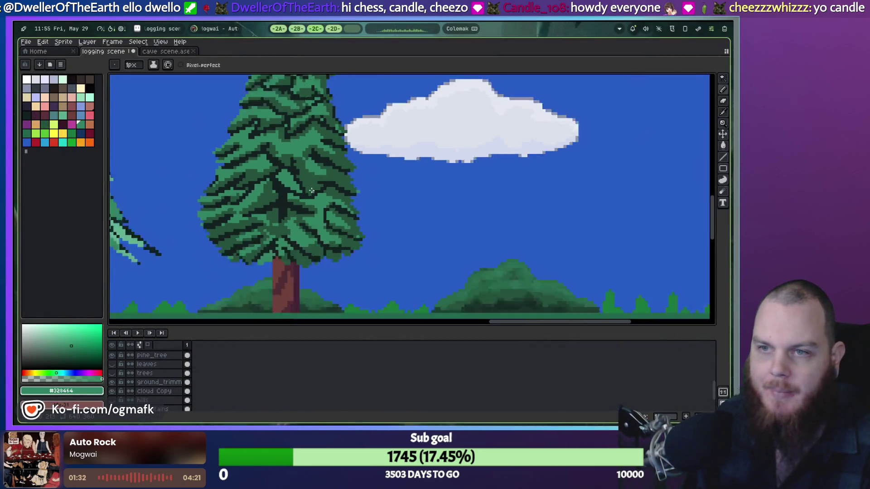
Pan over the forest scene and unhide the oak, mountains and two lumberjack layers.
drag(317, 200, 357, 199)
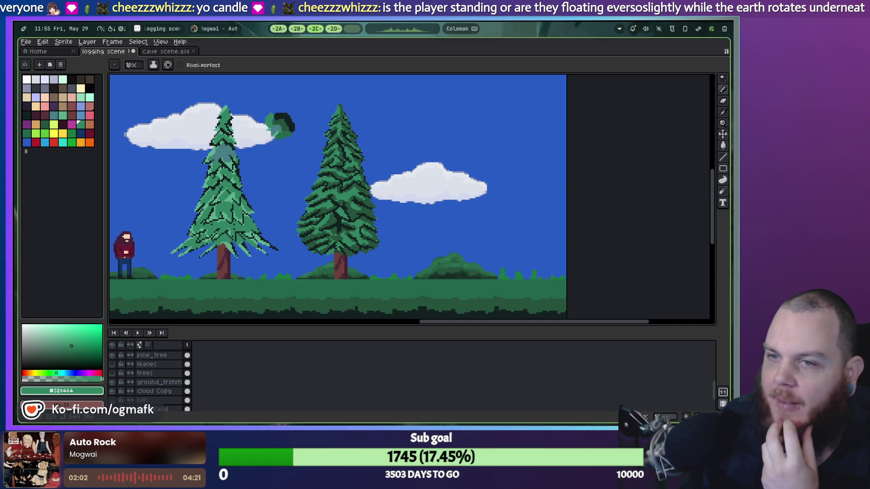
drag(178, 247, 368, 239)
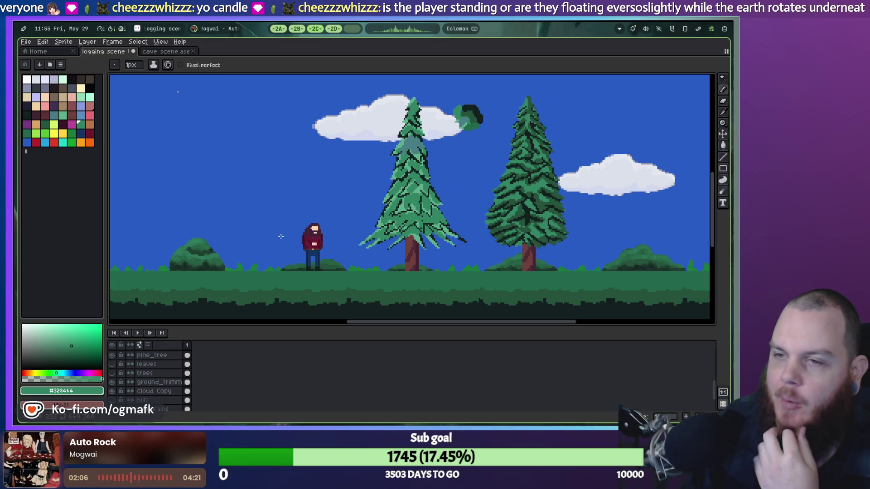
scroll(295, 232, up, 1)
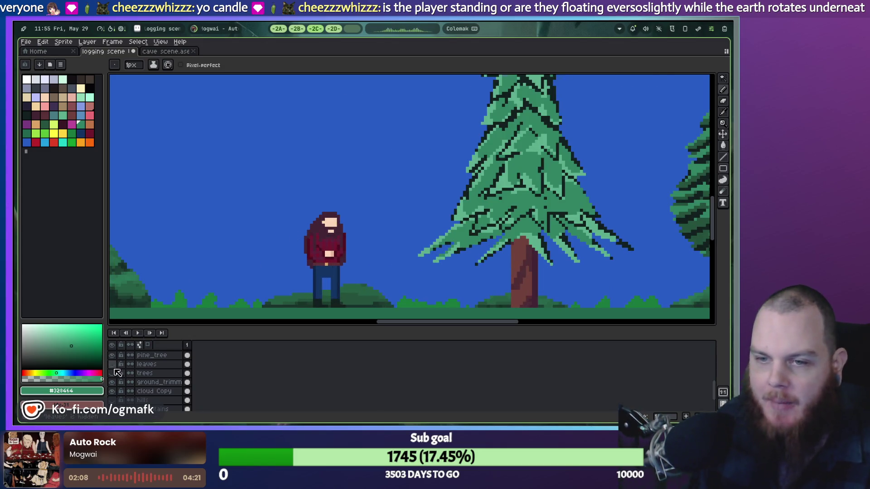
scroll(118, 359, down, 1)
click(113, 347)
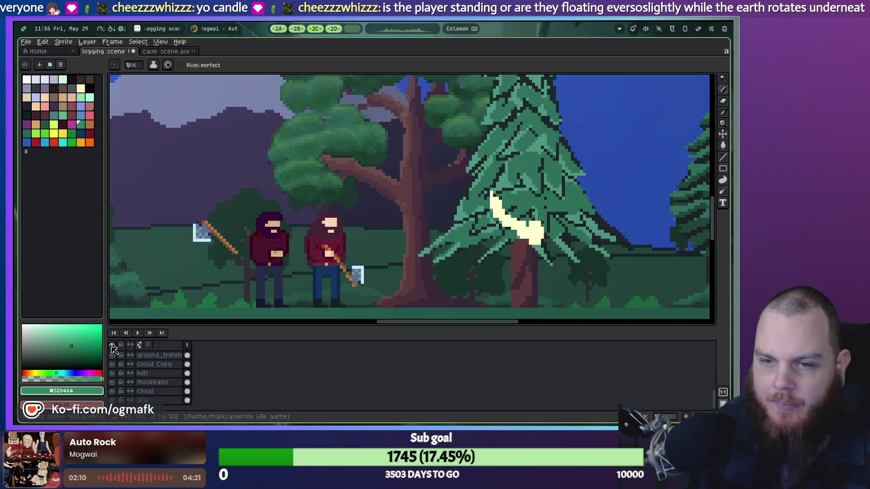
Hide all layers, leave only base_player visible, and centre the bare character in view.
click(113, 347)
scroll(117, 372, up, 2)
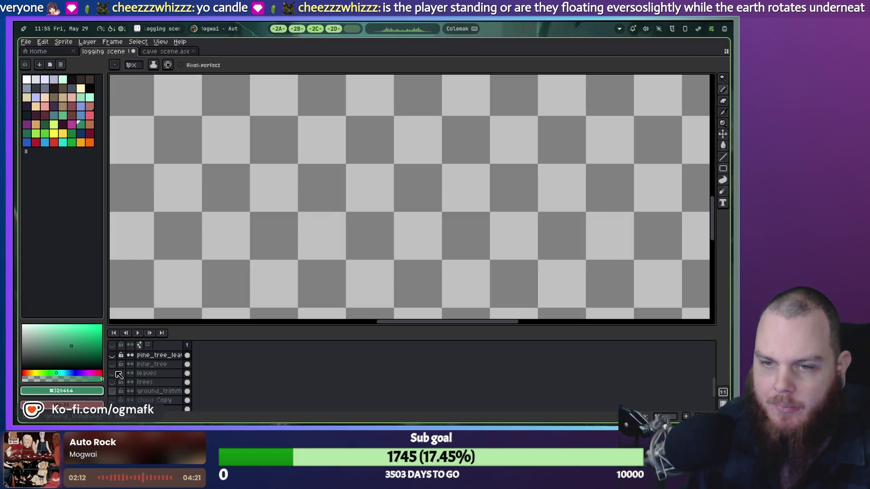
scroll(118, 376, up, 3)
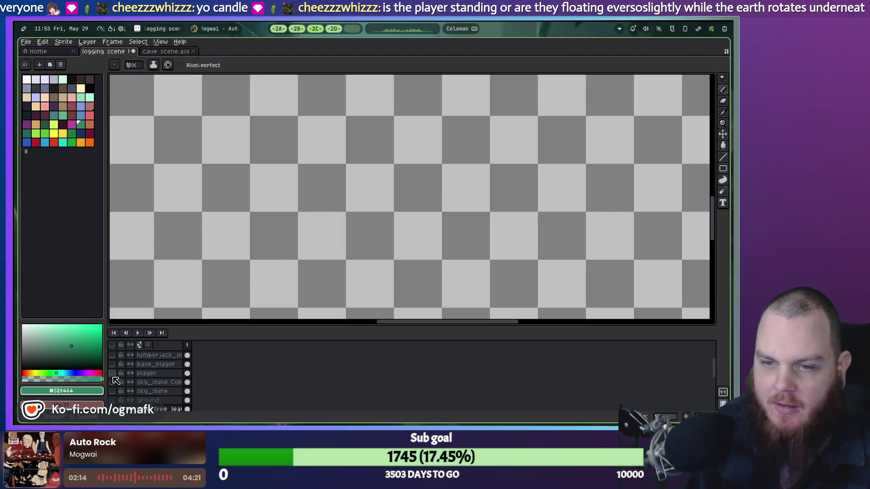
click(112, 374)
scroll(117, 363, up, 1)
click(113, 373)
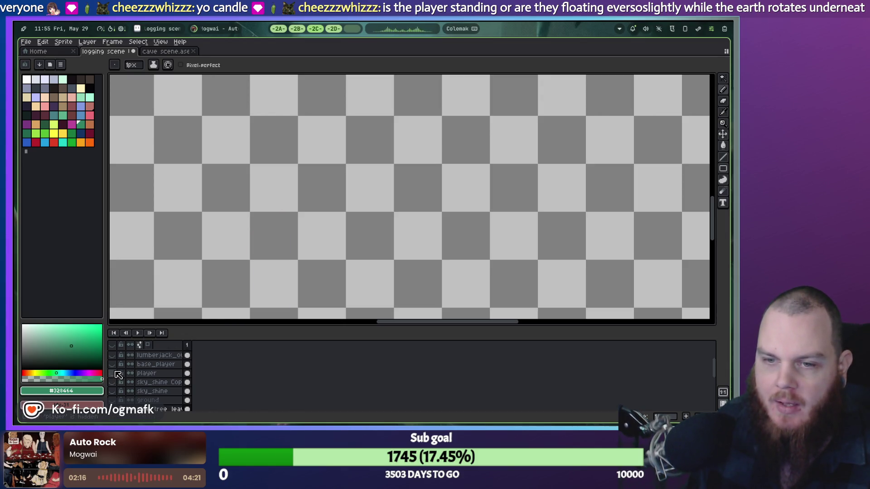
click(112, 383)
scroll(297, 293, up, 1)
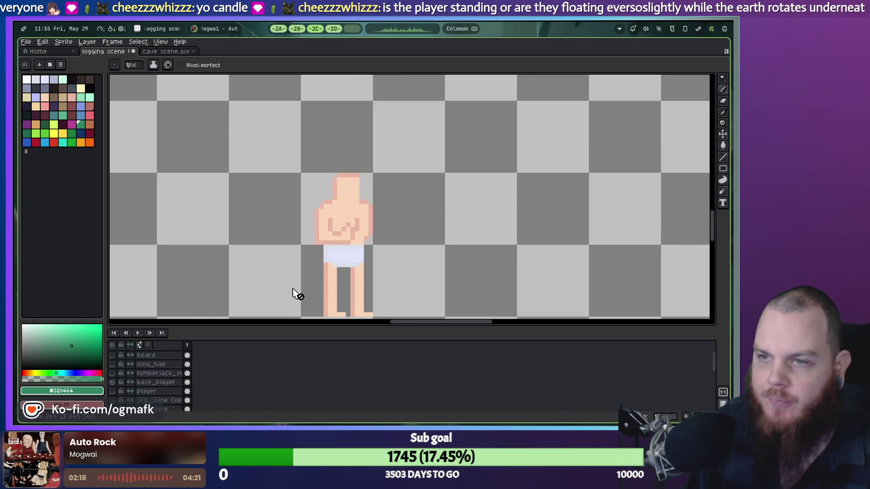
drag(306, 282, 308, 241)
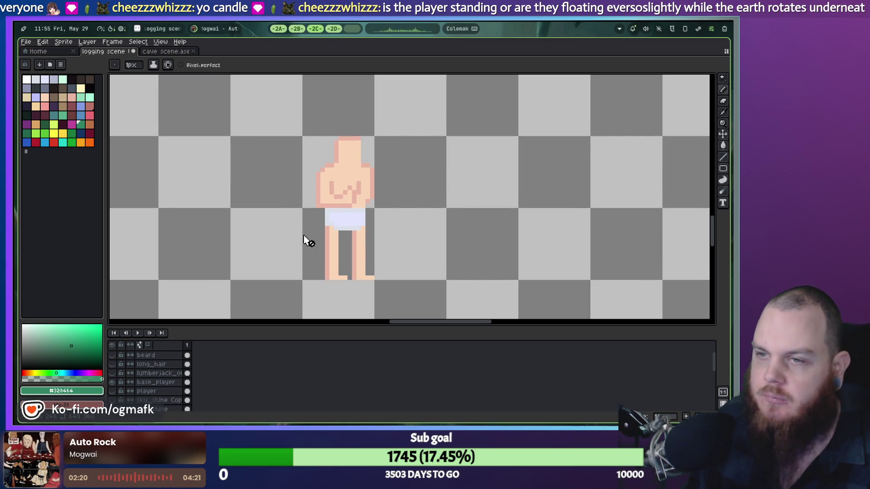
scroll(220, 353, down, 2)
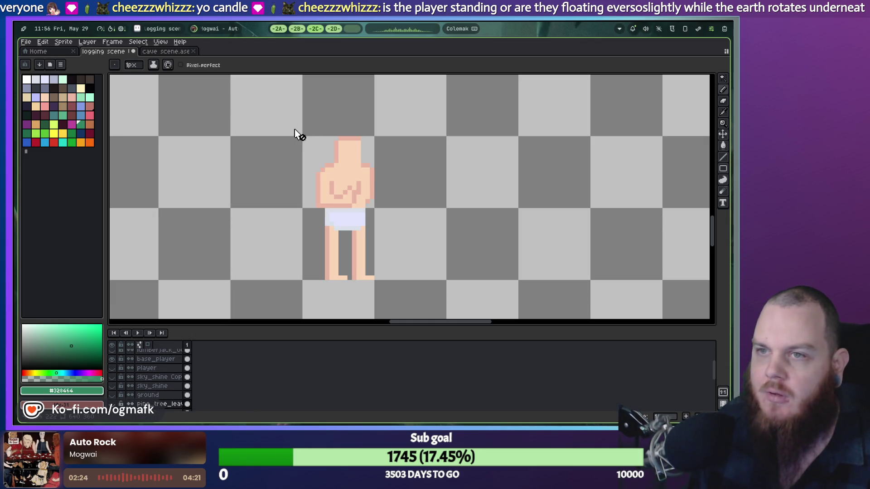
Marquee-select the bare player body on the base_player layer, then go to the Home page.
key(m)
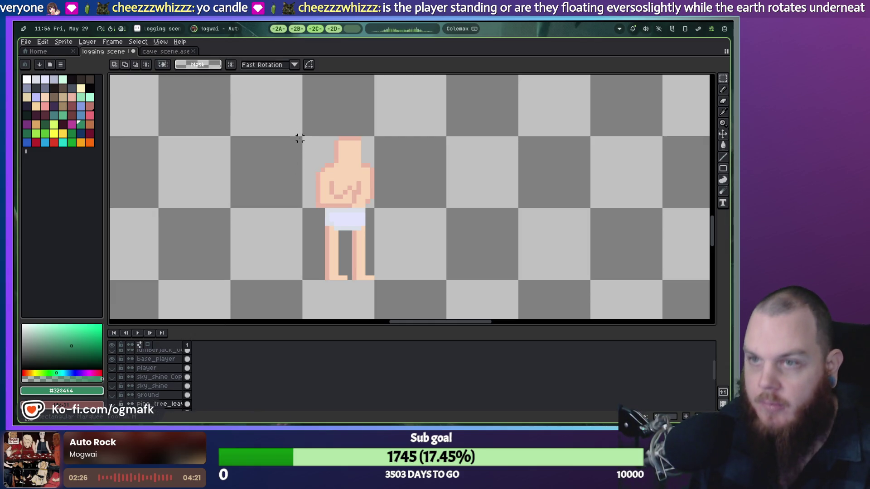
drag(305, 138, 376, 281)
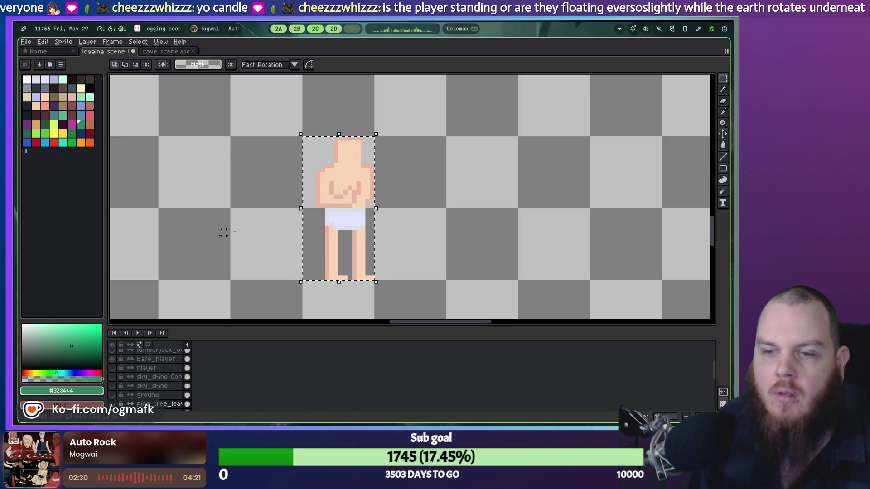
scroll(158, 389, up, 3)
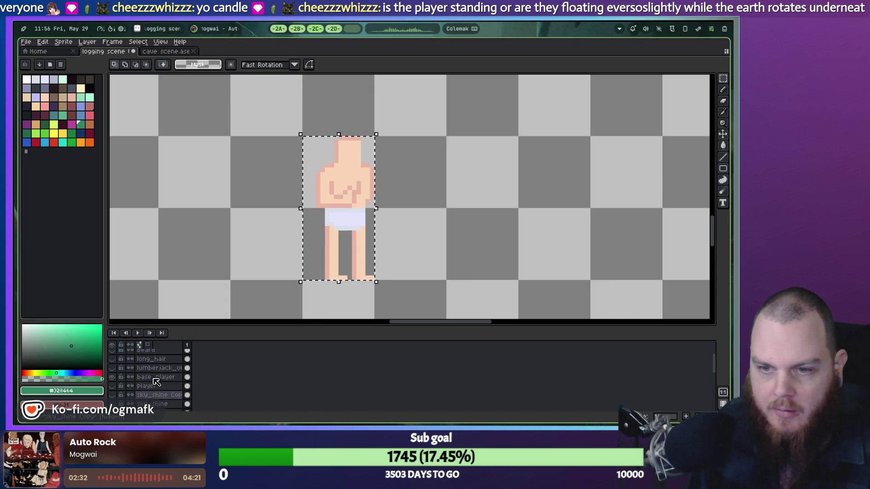
click(420, 232)
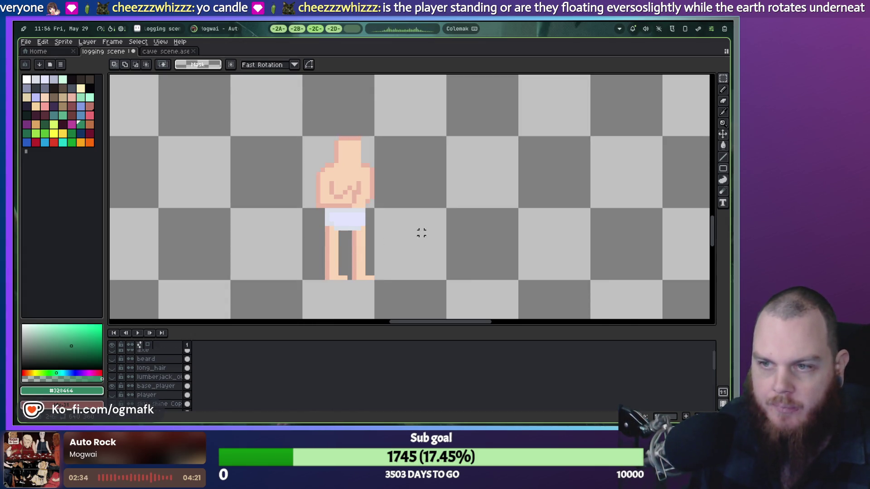
click(155, 387)
drag(305, 138, 375, 281)
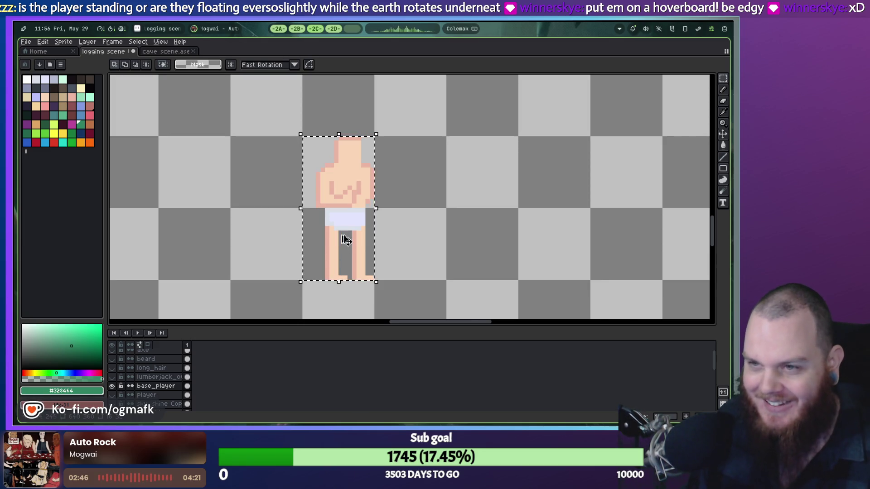
click(40, 51)
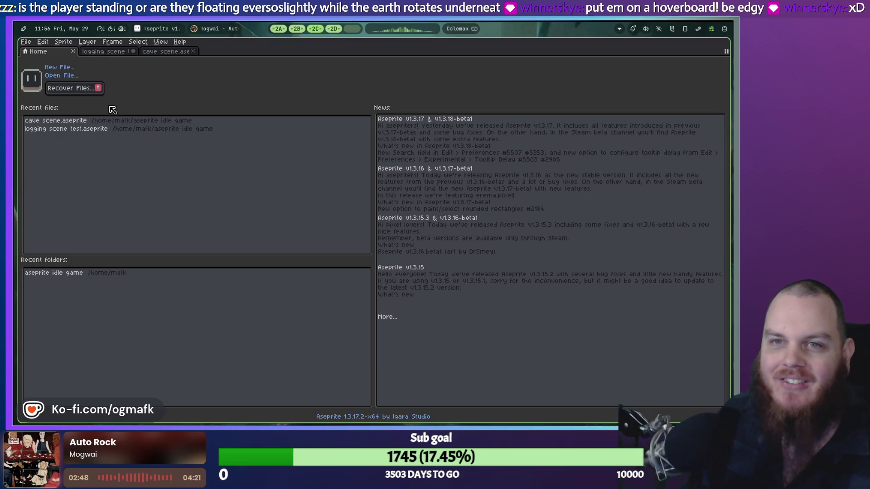
Create a new 16×32 sprite, paste the bare player body in, and box-select the figure.
click(62, 72)
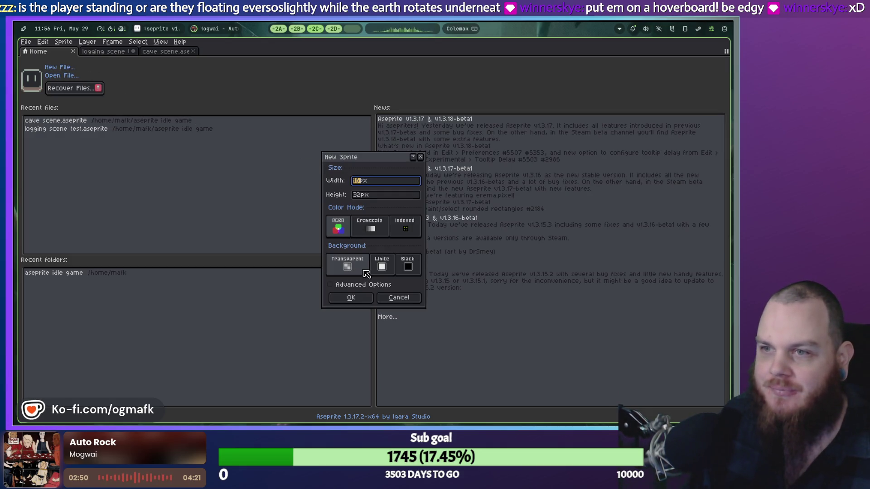
click(353, 298)
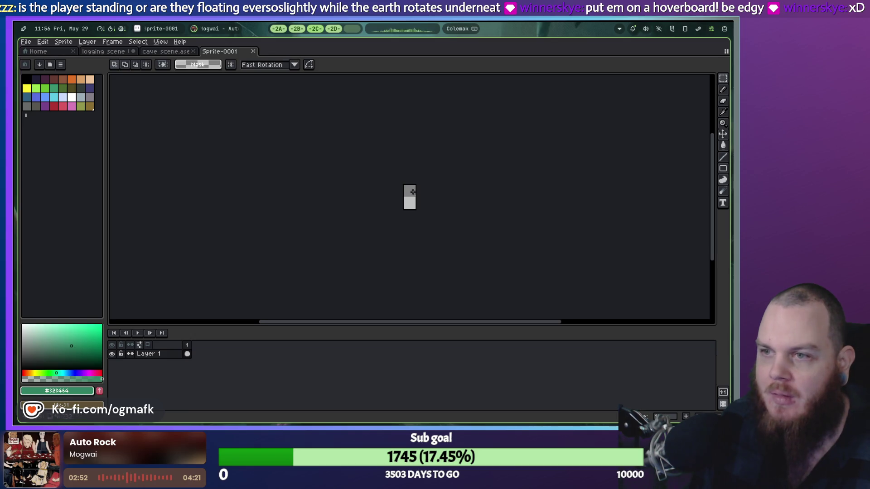
scroll(413, 191, up, 3)
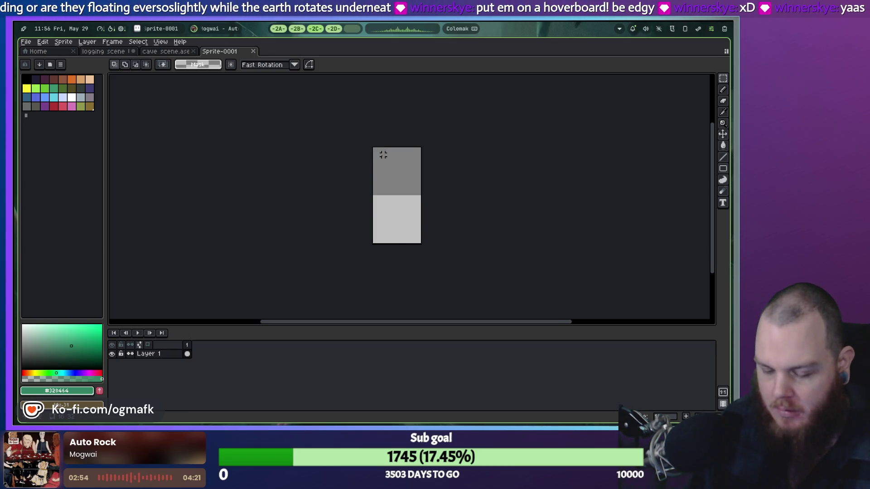
key(ctrl+v)
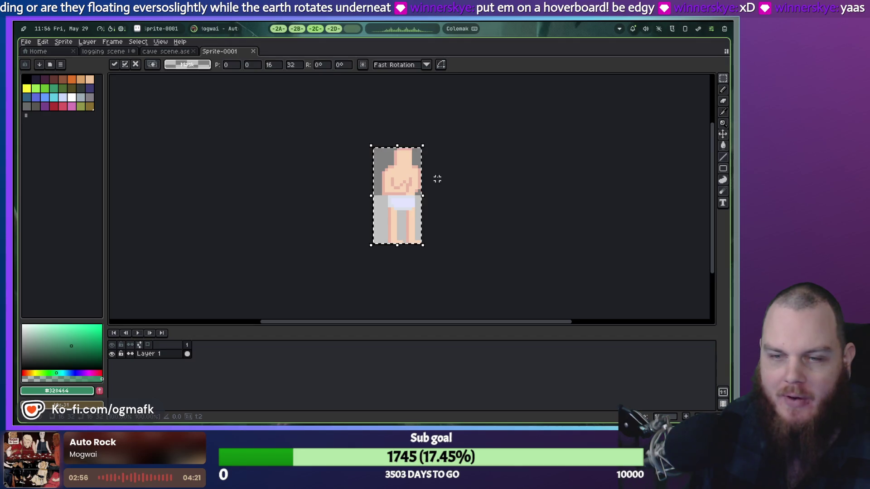
click(440, 175)
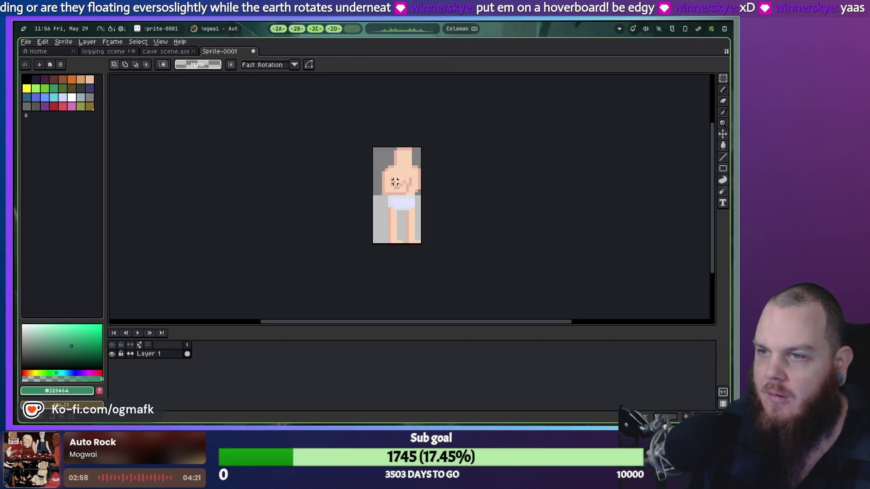
scroll(397, 183, up, 1)
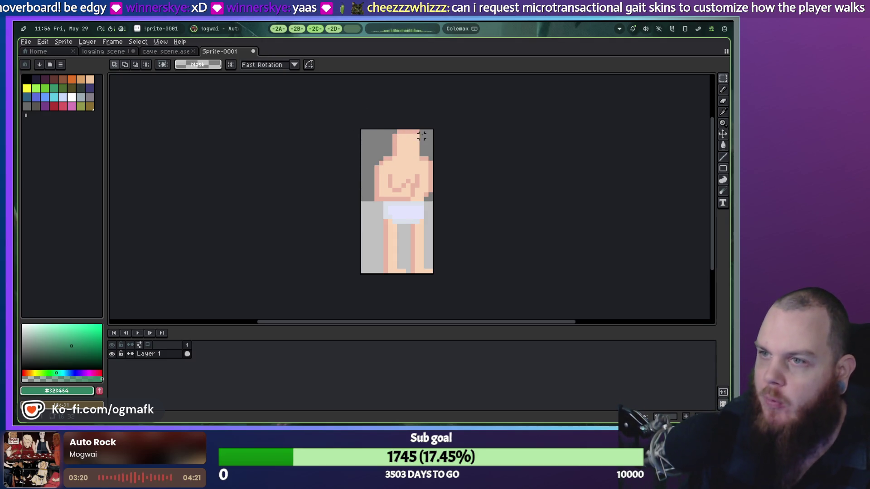
mouse_move(430, 131)
mouse_down()
mouse_move(418, 213)
mouse_move(375, 271)
mouse_up()
Shift the selected player figure one pixel left and deselect it.
click(398, 233)
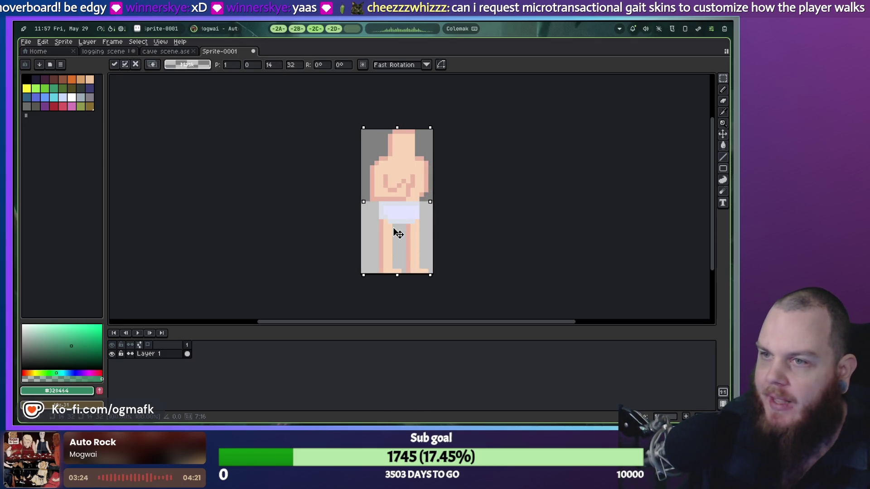
key(Left)
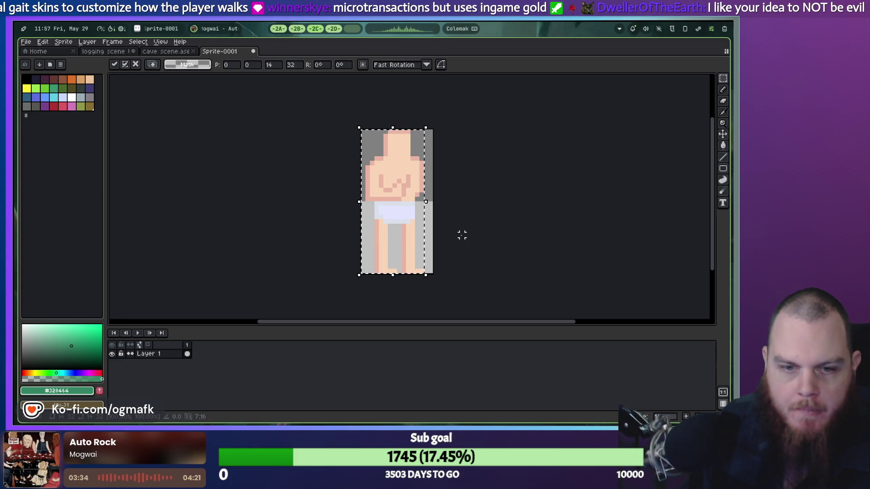
key(ctrl+d)
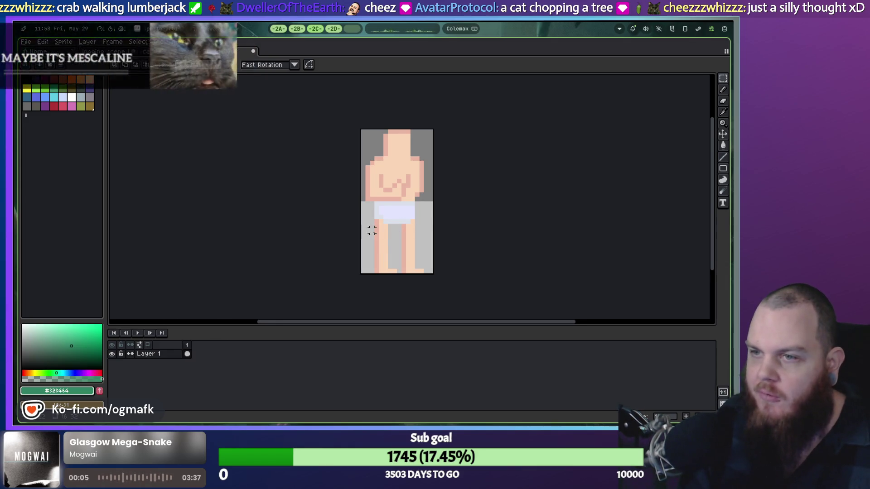
Select the left leg and add a second animation frame, switching to frame 2.
scroll(370, 229, up, 1)
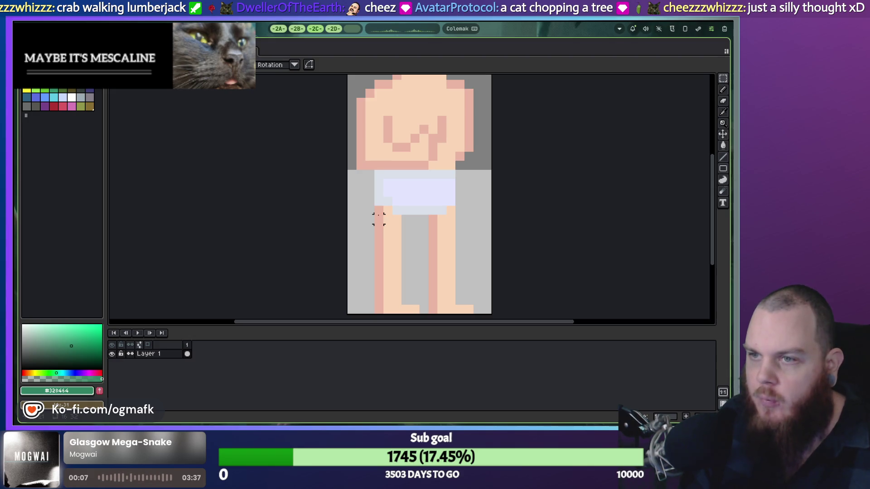
mouse_move(379, 219)
mouse_down()
mouse_move(410, 313)
mouse_move(419, 313)
mouse_up()
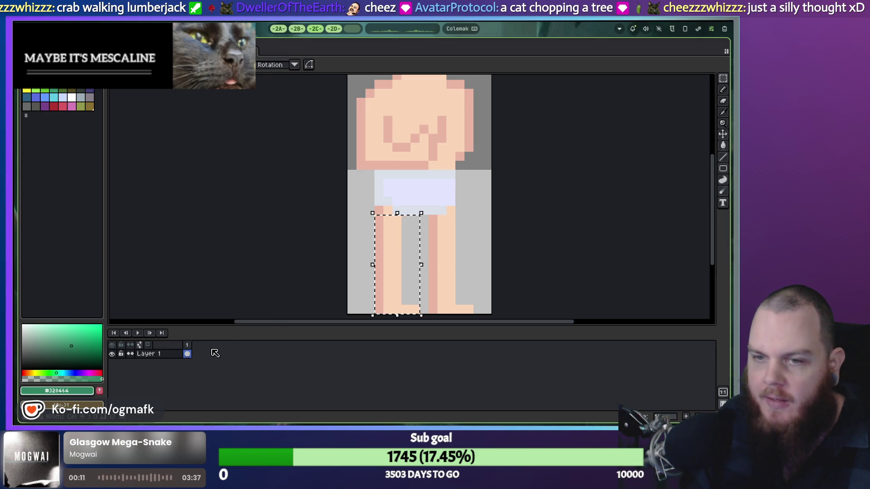
right_click(188, 352)
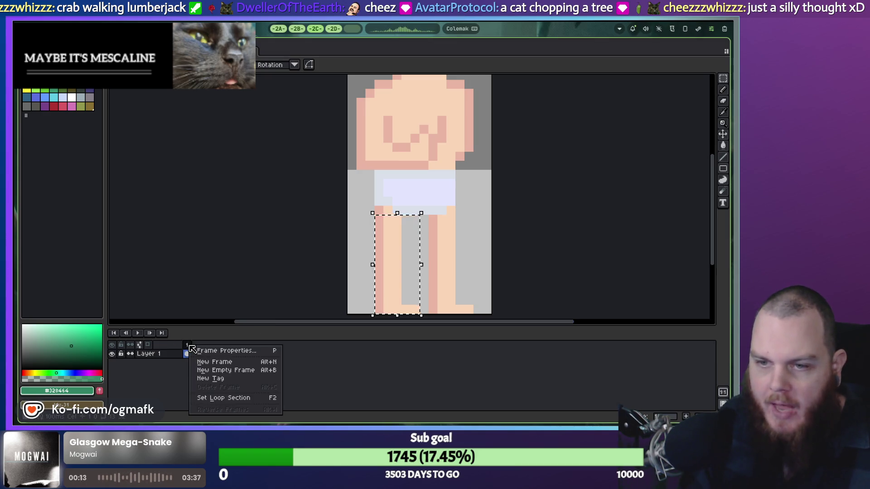
click(215, 362)
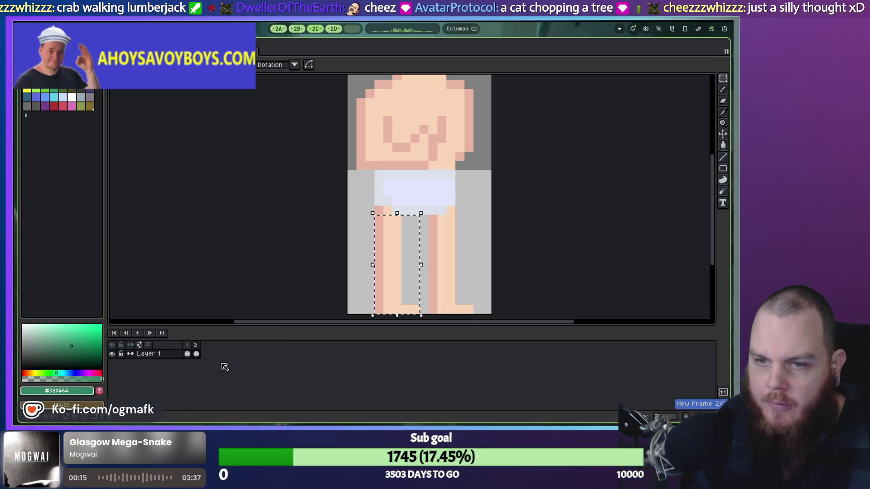
click(188, 354)
click(196, 355)
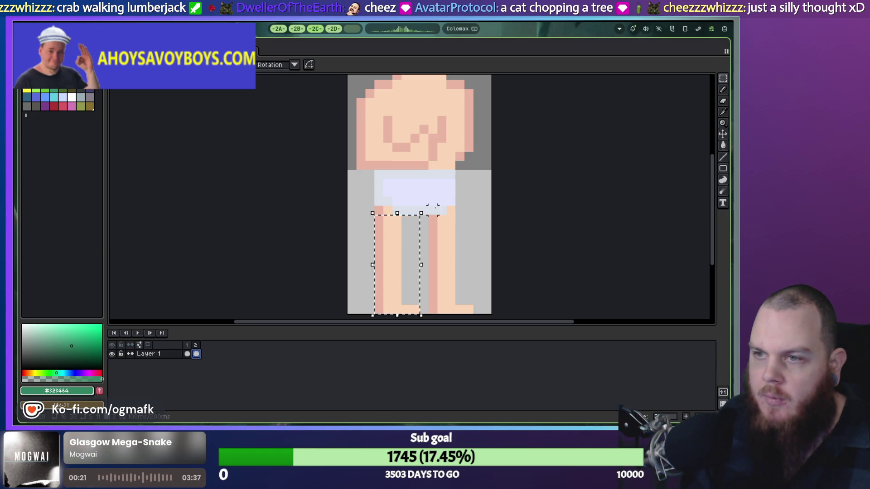
Rotate the left leg outward, commit it, then select and rotate the right leg.
mouse_move(427, 207)
mouse_down()
mouse_move(437, 219)
mouse_move(391, 240)
mouse_up()
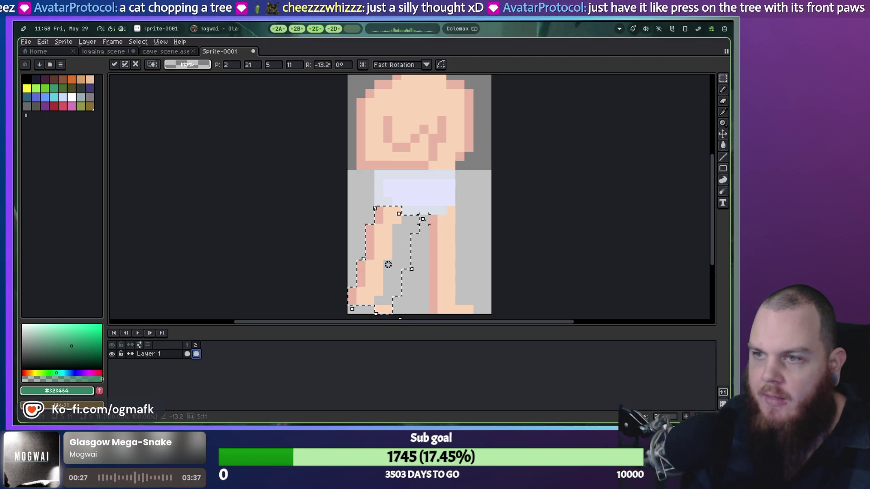
click(432, 232)
drag(433, 232, 478, 320)
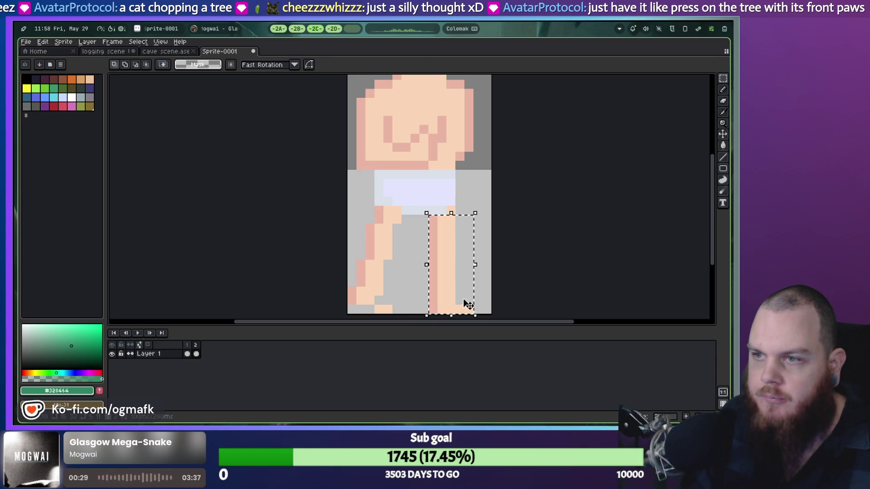
mouse_move(480, 210)
mouse_down()
mouse_move(492, 218)
mouse_move(450, 210)
mouse_move(436, 239)
mouse_move(445, 247)
mouse_move(435, 240)
mouse_move(443, 241)
mouse_up()
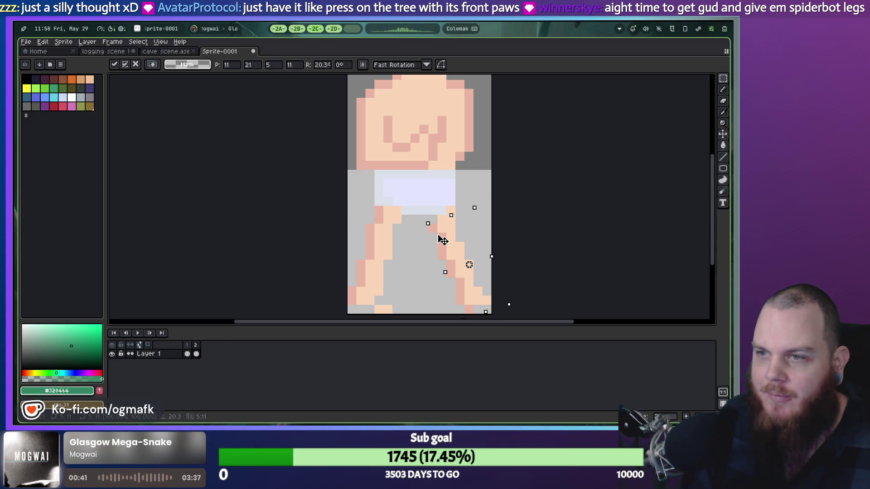
Commit the right leg's rotation and pick the leg's skin colour for the pencil.
key(Return)
scroll(494, 229, down, 3)
scroll(494, 229, up, 3)
key(i)
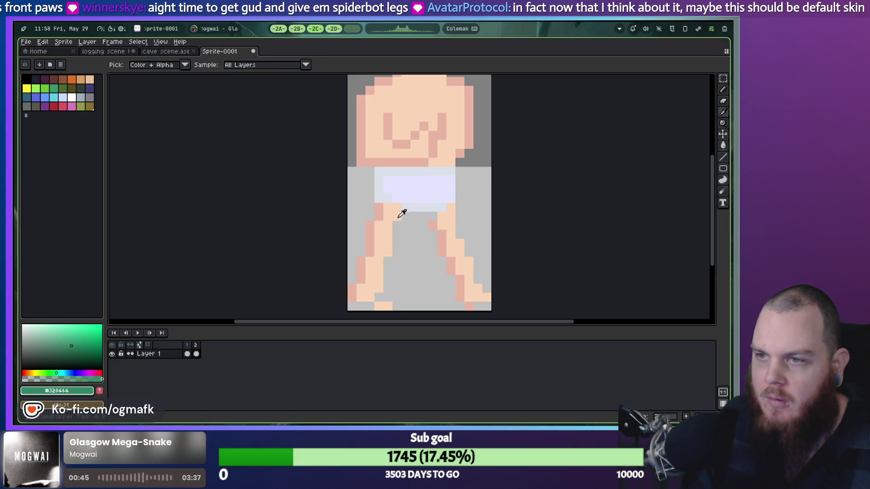
click(399, 217)
key(b)
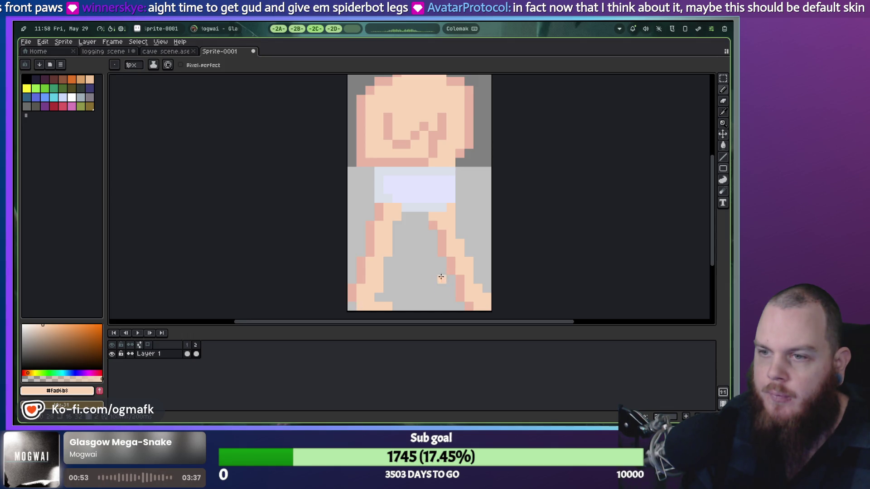
Fix the leg pixels with pencil and eraser, then compare frames 1 and 2.
key(ctrl+z)
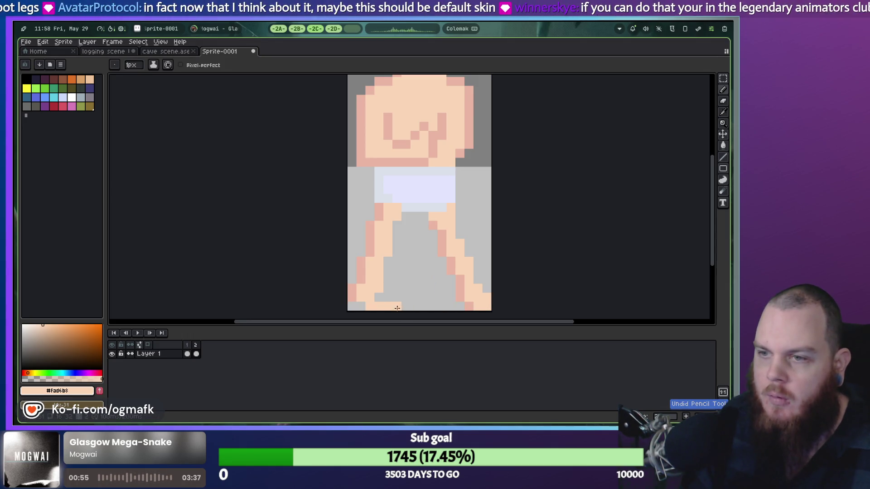
key(i)
key(b)
key(i)
key(e)
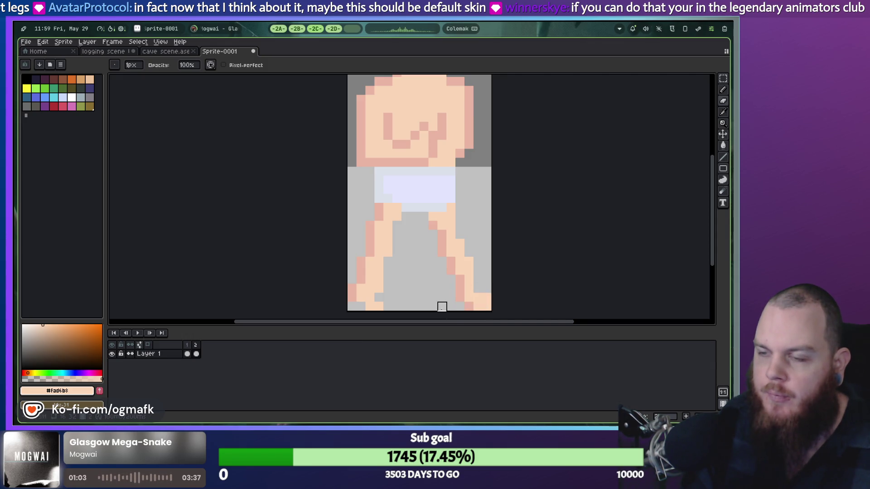
scroll(433, 306, down, 2)
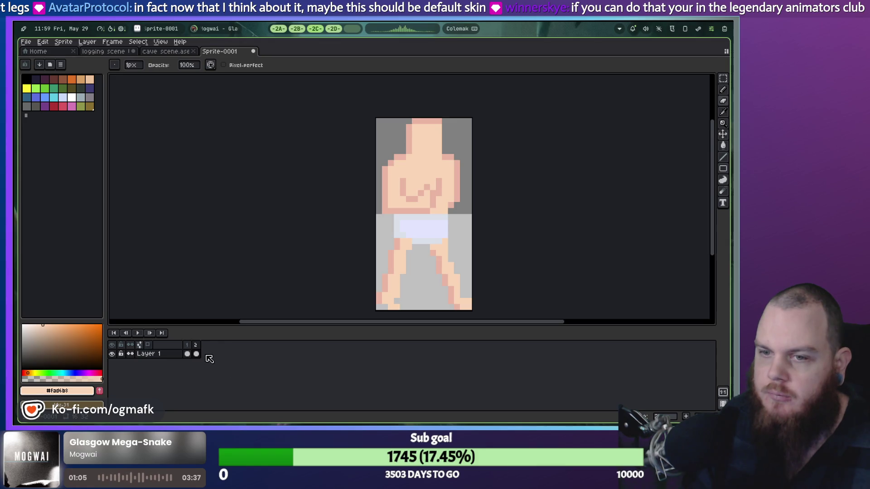
click(188, 349)
click(197, 352)
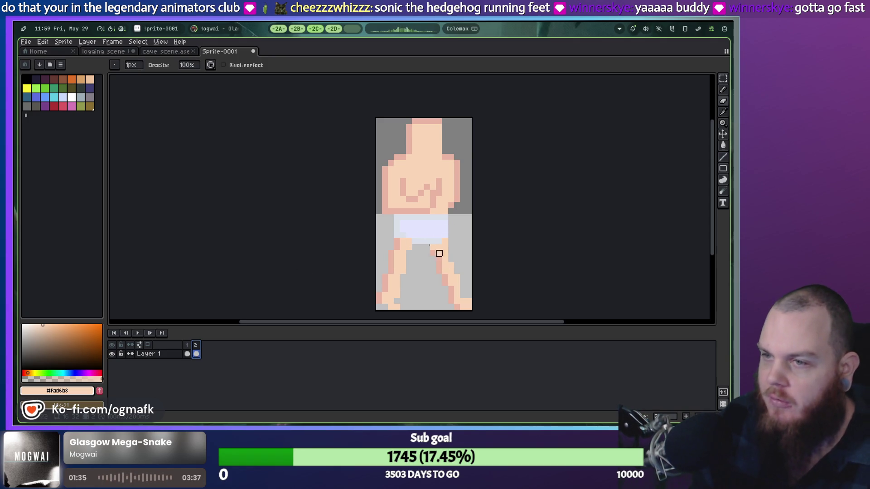
Switch between the cave and logging scene documents and pan to the cave's pickaxe.
click(156, 52)
click(119, 52)
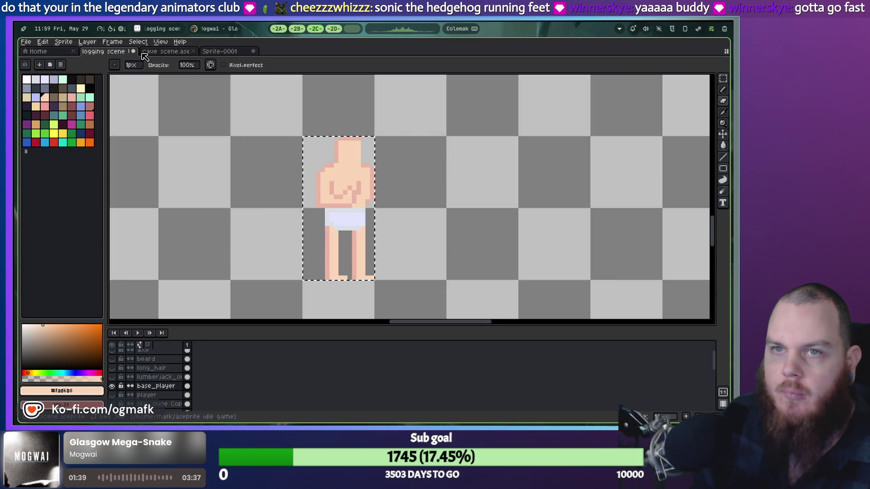
click(156, 51)
scroll(432, 162, up, 3)
drag(432, 162, 503, 162)
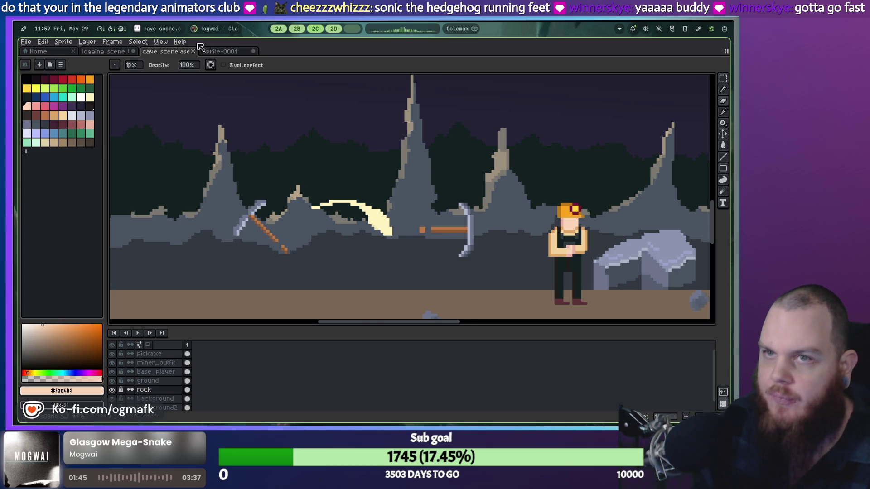
Show the axe and hair layers in the logging scene, then return to Sprite-0001.
click(111, 52)
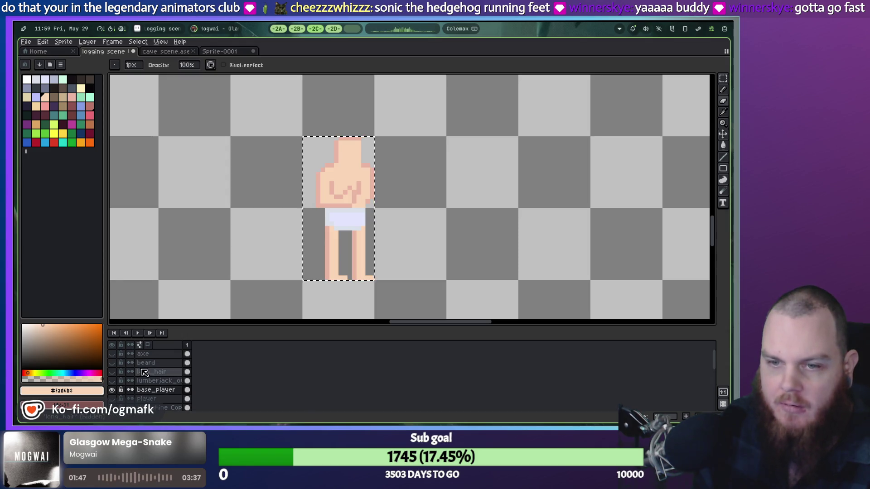
drag(112, 354, 112, 372)
drag(521, 192, 445, 205)
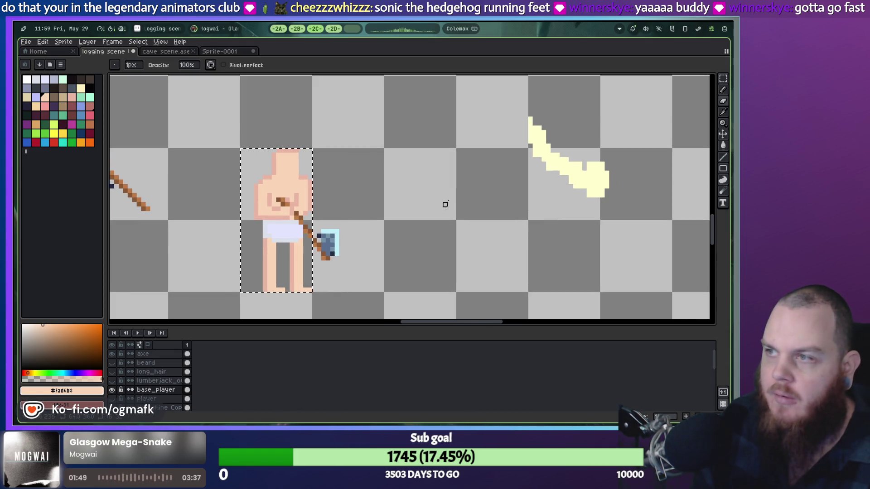
drag(483, 179, 532, 176)
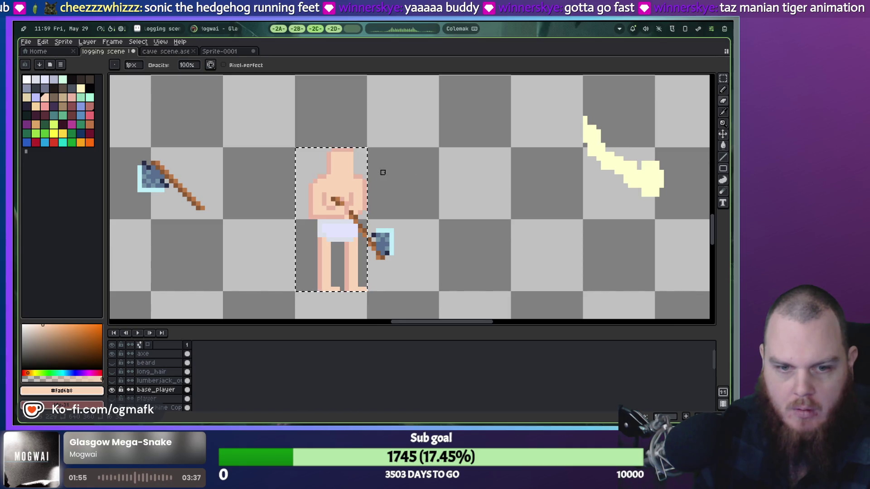
click(224, 53)
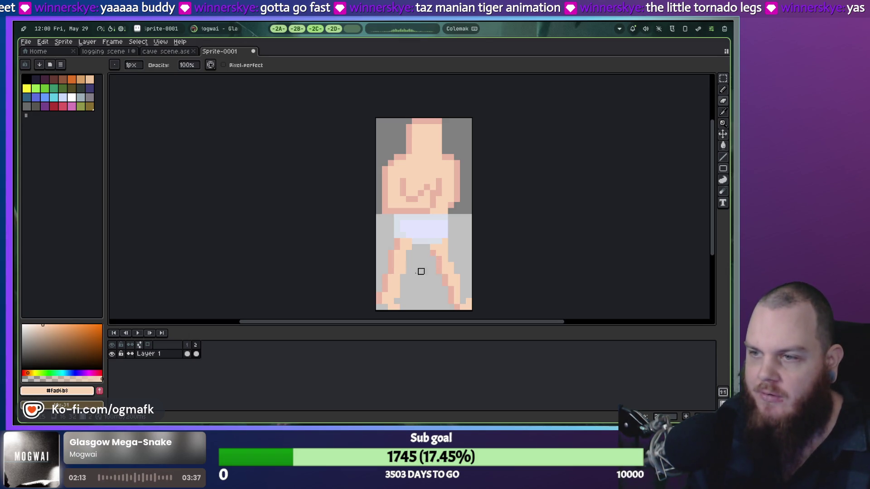
Preview the two-frame leg animation and show frame 2's leg pose.
scroll(399, 267, down, 1)
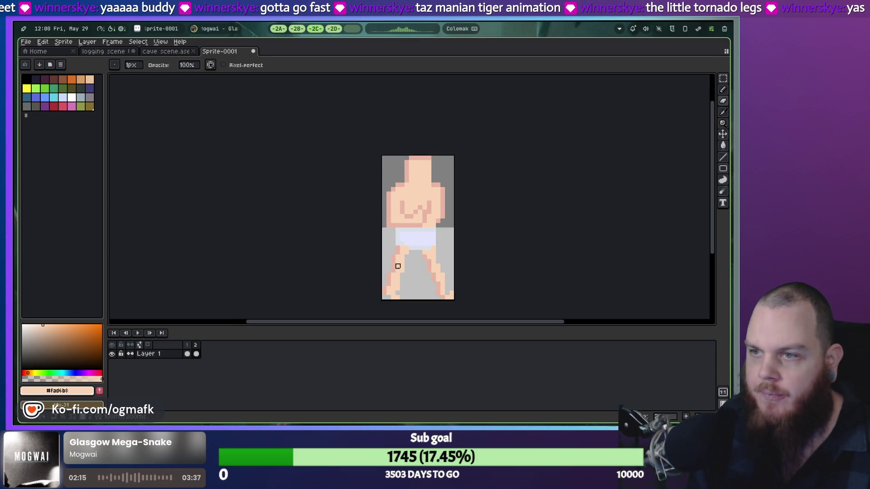
key(Return)
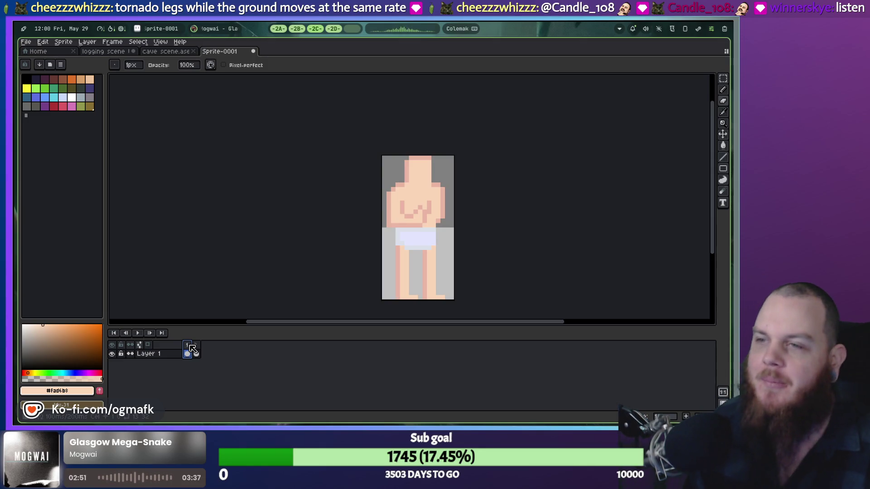
key(alt+n)
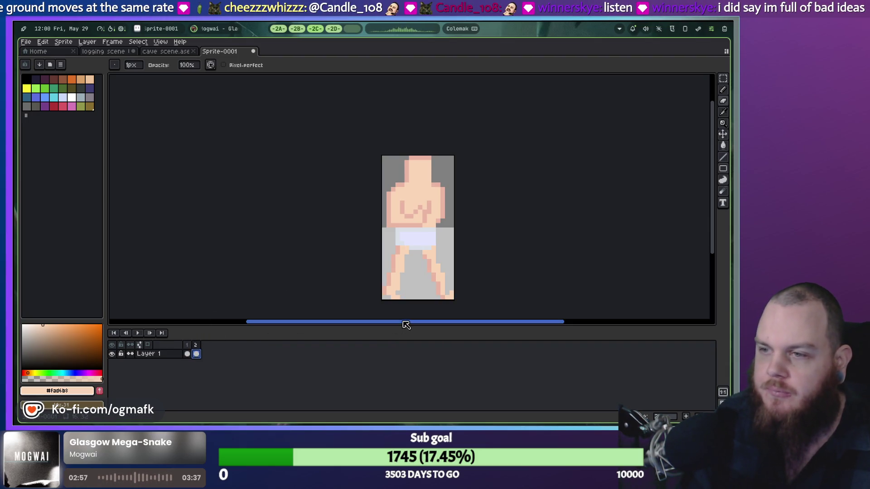
Repaint the pixels around the right foot on frame 2 using the shadow skin colour.
scroll(404, 317, up, 2)
drag(499, 295, 489, 292)
key(b)
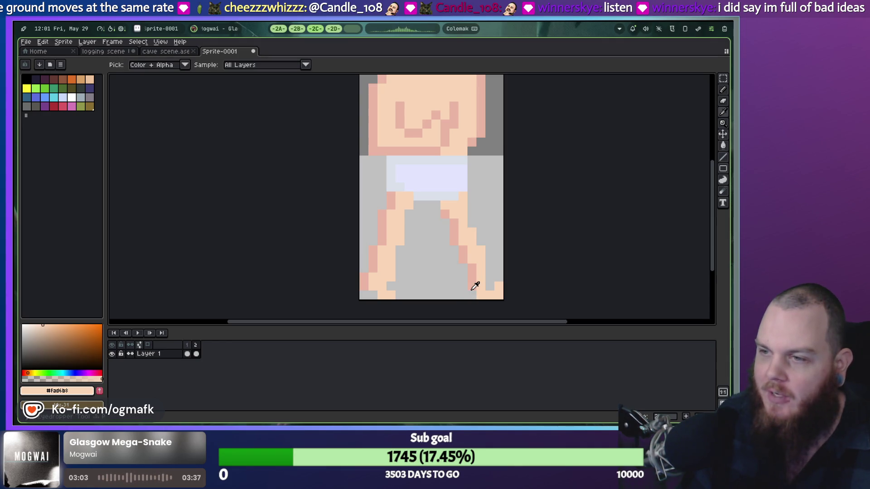
alt+click(470, 297)
key(i)
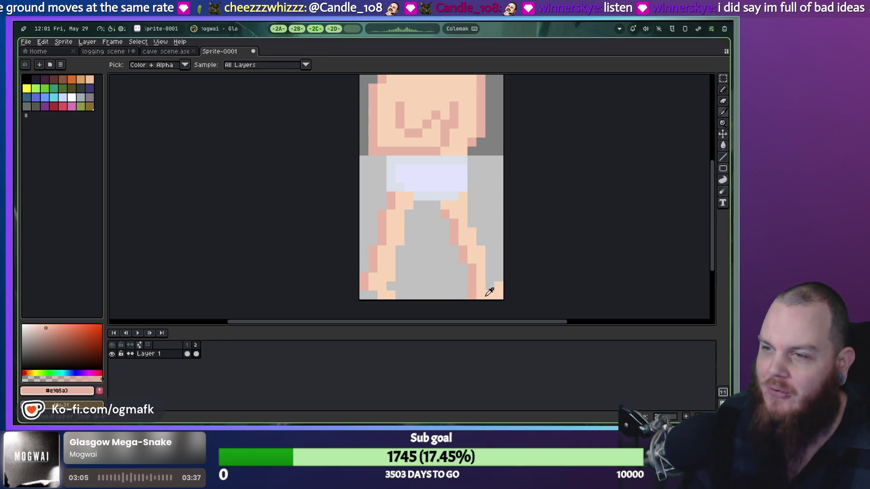
key(e)
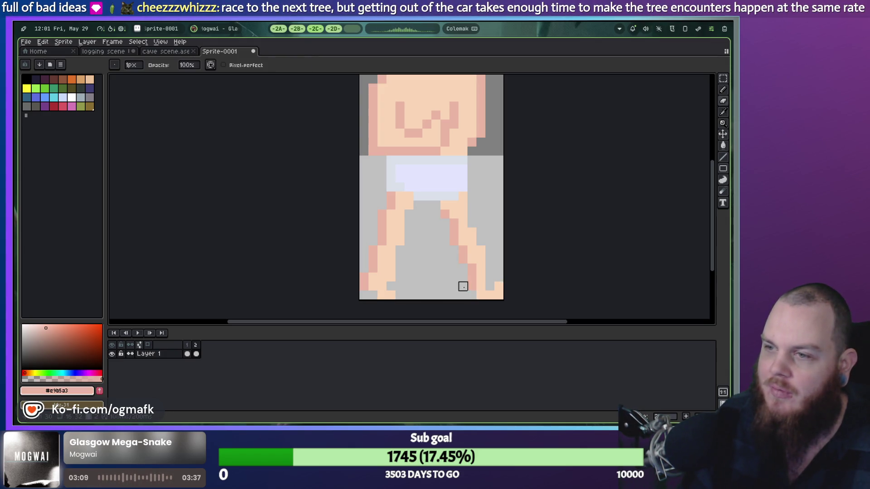
key(b)
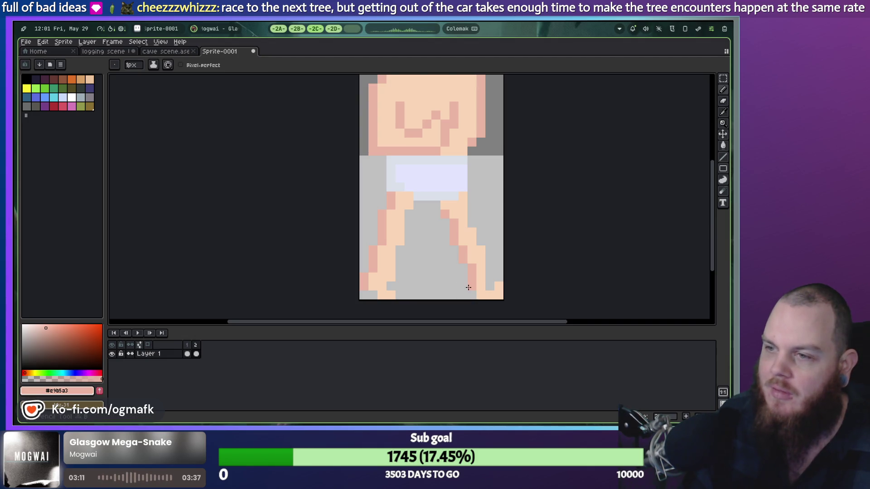
key(e)
key(b)
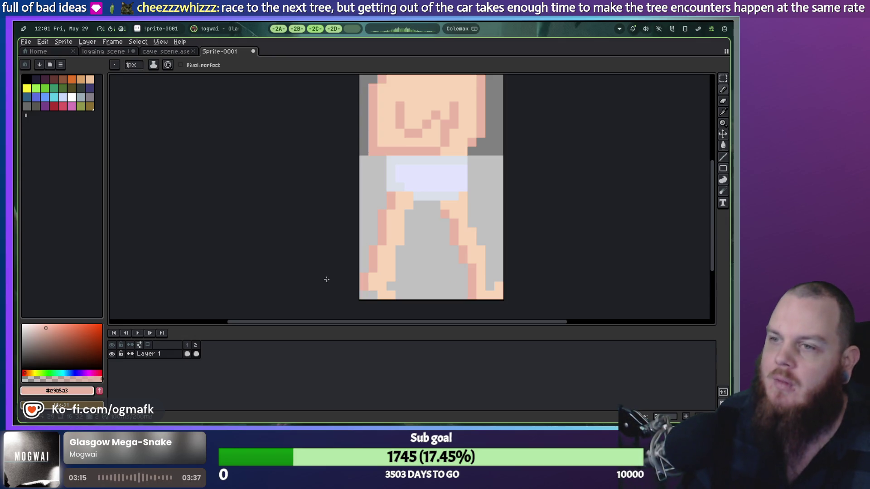
scroll(373, 268, down, 2)
scroll(356, 301, up, 1)
key(i)
key(b)
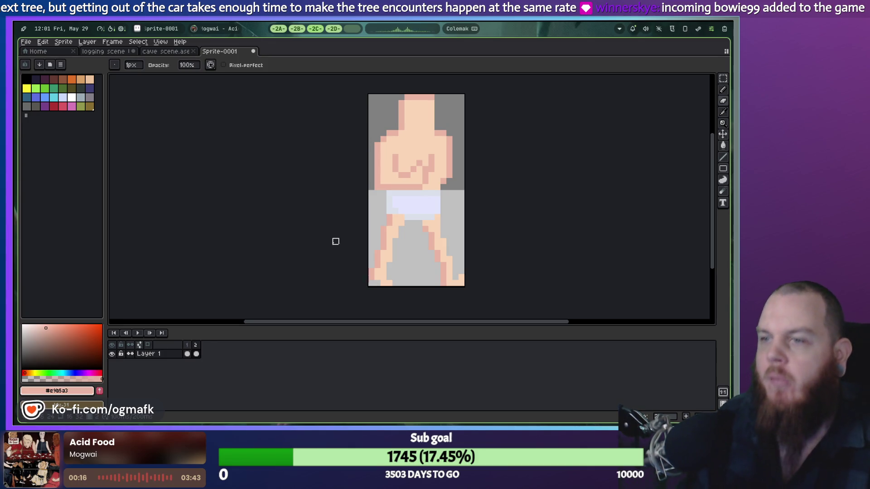
Fill a grey pixel below the shorts with the light skin colour.
scroll(389, 254, up, 1)
key(i)
click(447, 202)
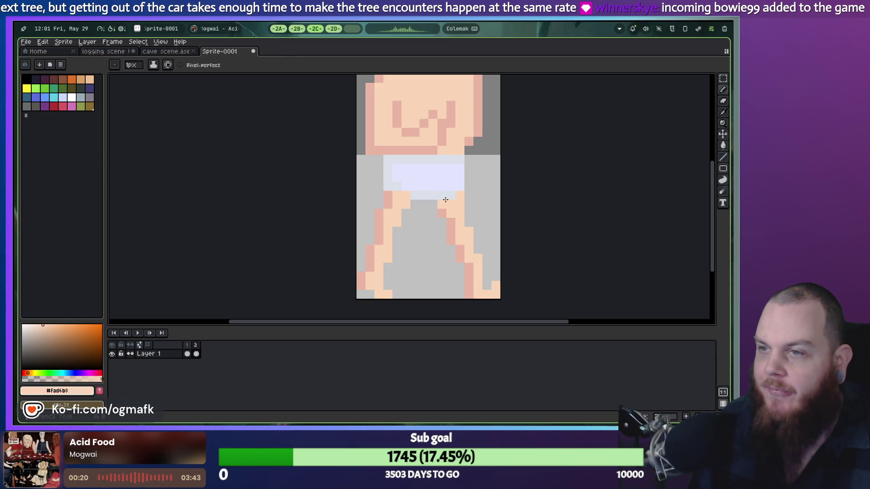
click(417, 205)
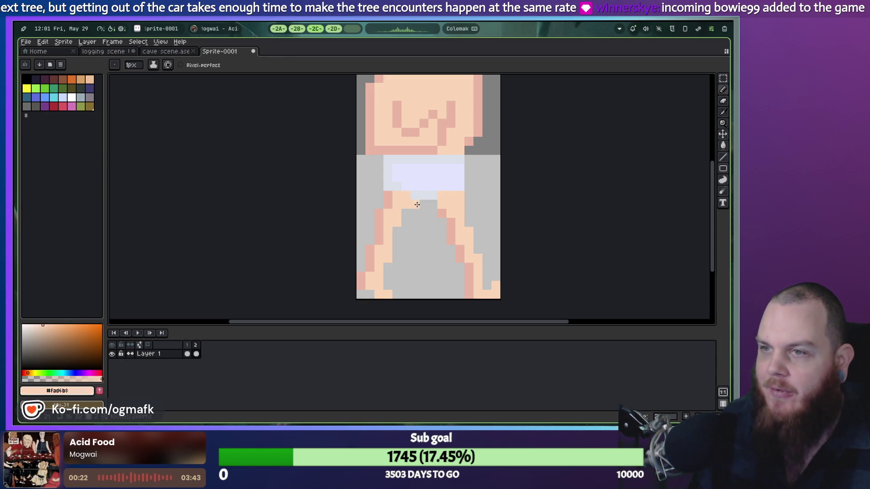
scroll(483, 227, down, 1)
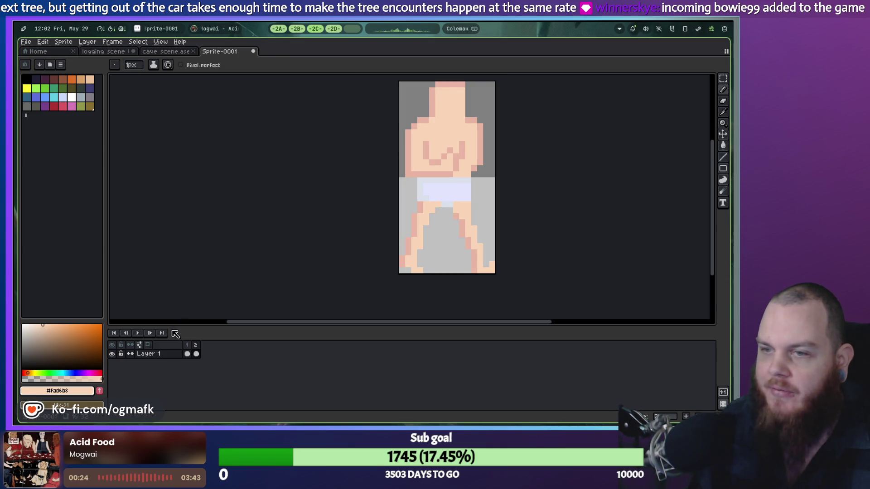
Flip between frames 1 and 2 to compare straight and spread legs.
click(188, 355)
click(196, 355)
click(188, 355)
click(196, 355)
click(187, 355)
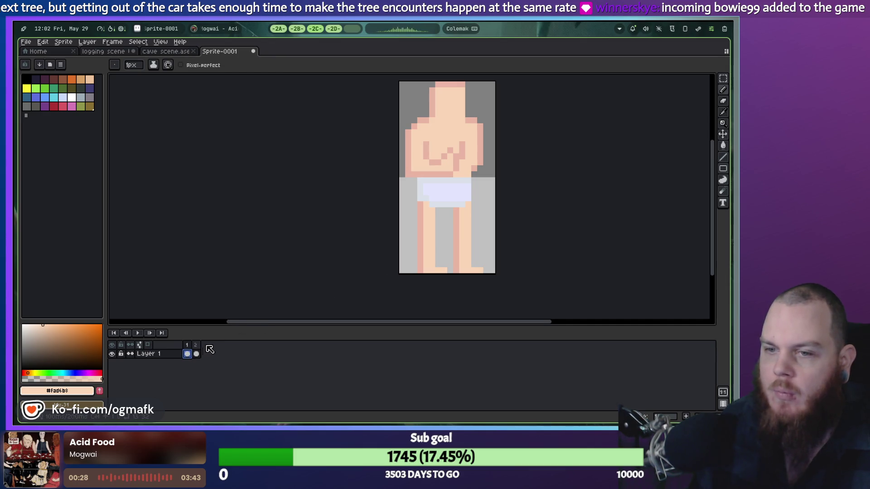
click(196, 355)
scroll(452, 185, up, 1)
Pick the pale grey-blue shorts colour, recompare the frames, and open frame 2's options.
key(i)
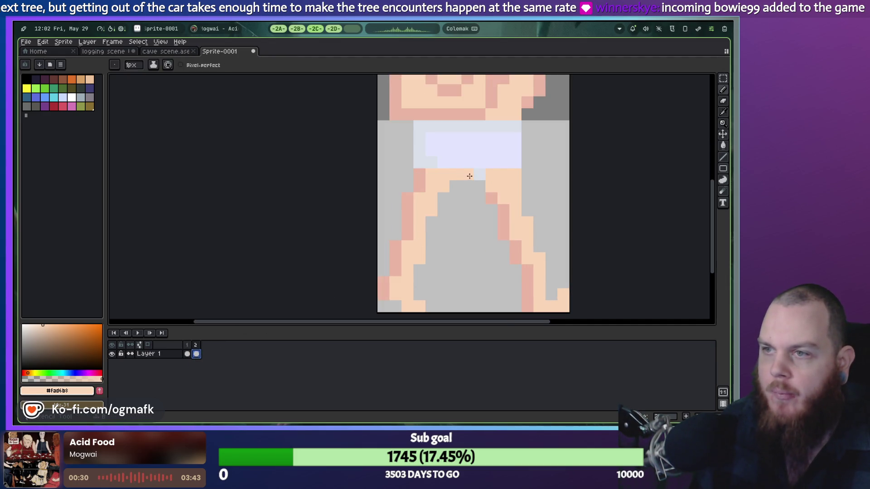
click(470, 176)
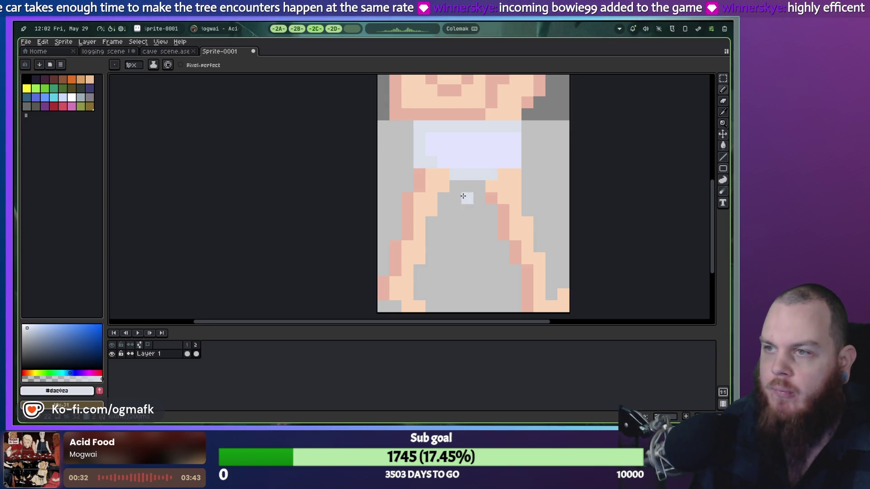
scroll(467, 299, down, 1)
click(196, 353)
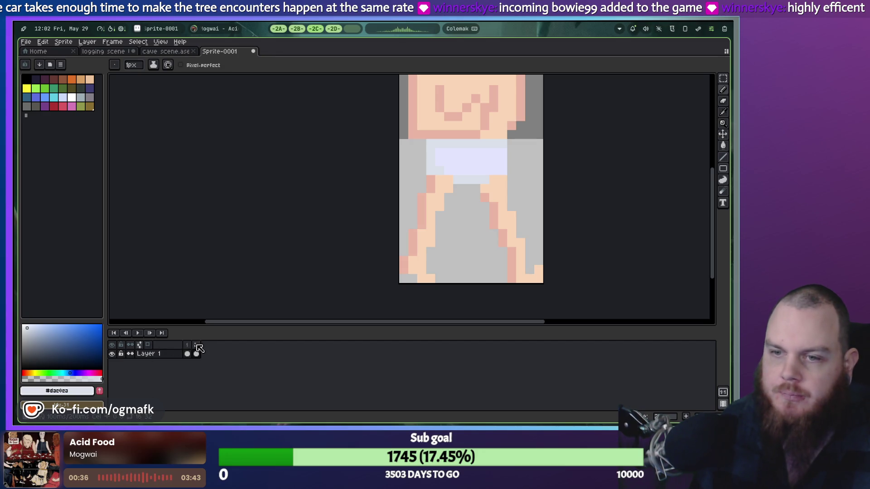
click(187, 348)
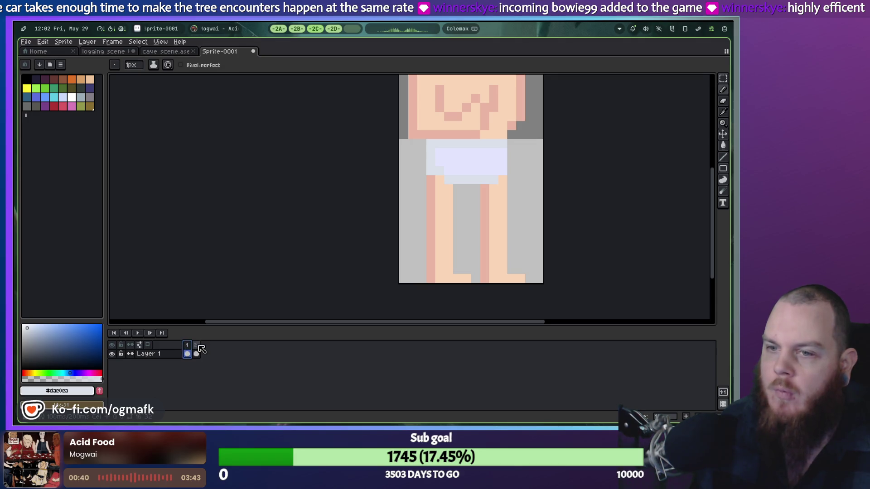
click(199, 347)
right_click(196, 346)
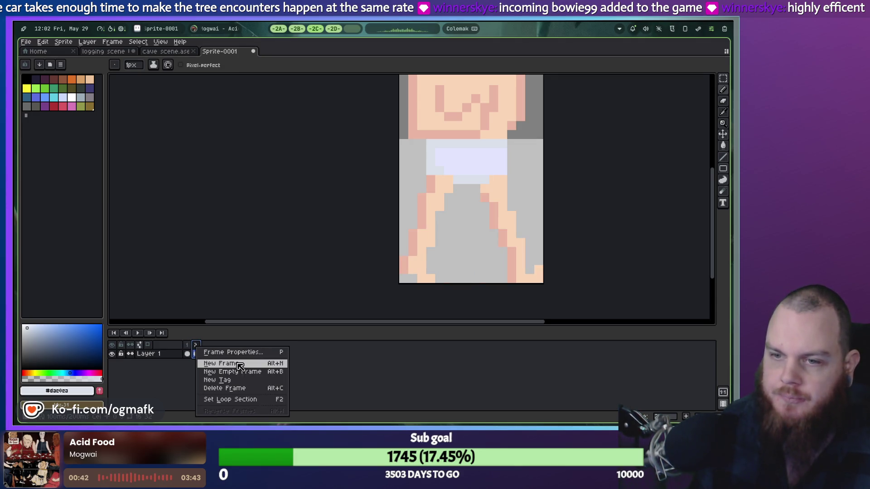
Add a third frame copied from frame 2, then return to frame 2.
click(240, 364)
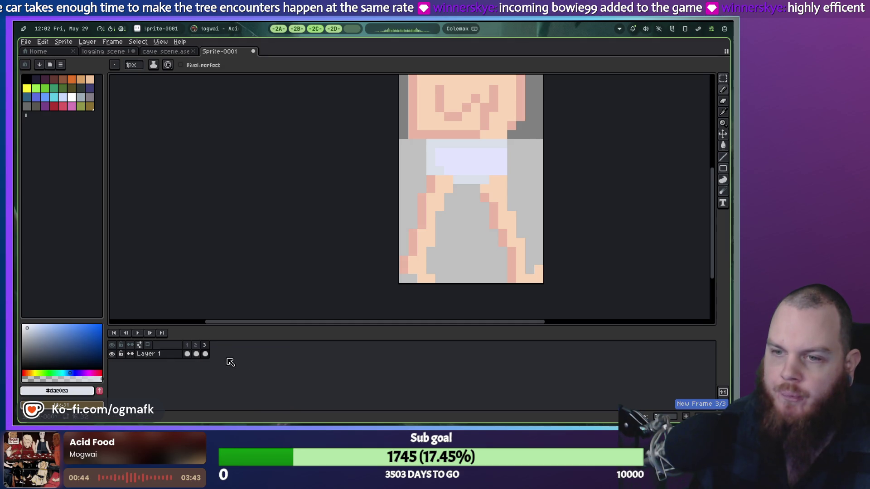
click(205, 355)
click(196, 355)
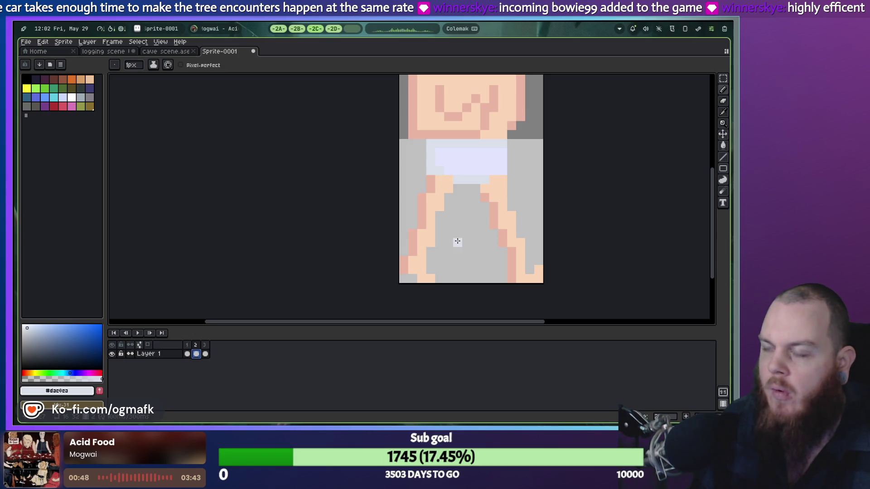
key(i)
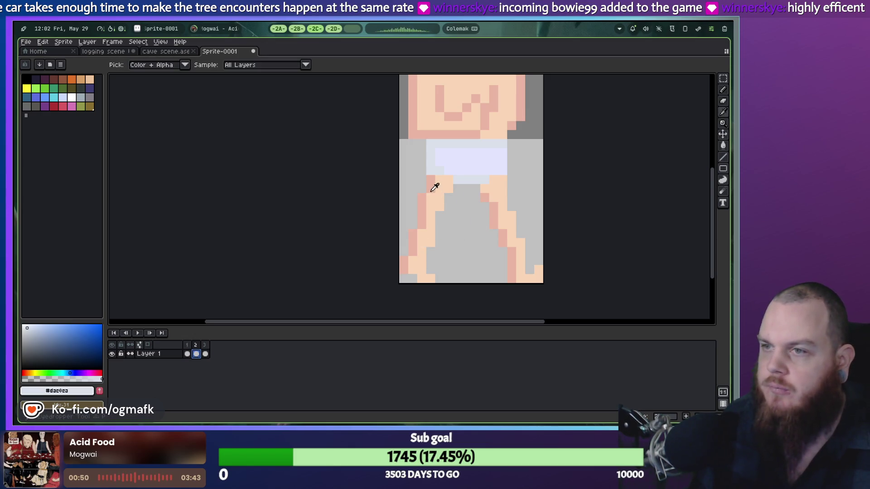
key(m)
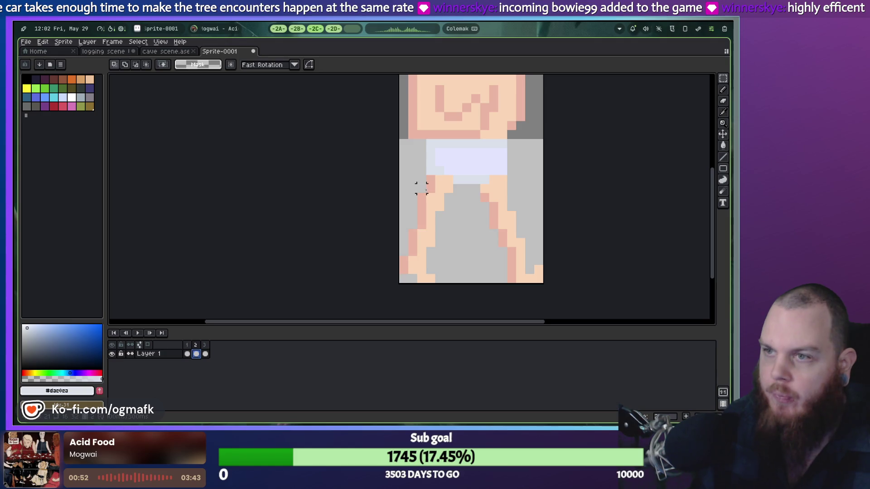
Select the left leg and move it to the right side of the sprite.
mouse_move(408, 184)
mouse_down()
mouse_move(454, 284)
mouse_move(424, 264)
mouse_move(411, 190)
mouse_move(399, 193)
mouse_move(397, 183)
mouse_up()
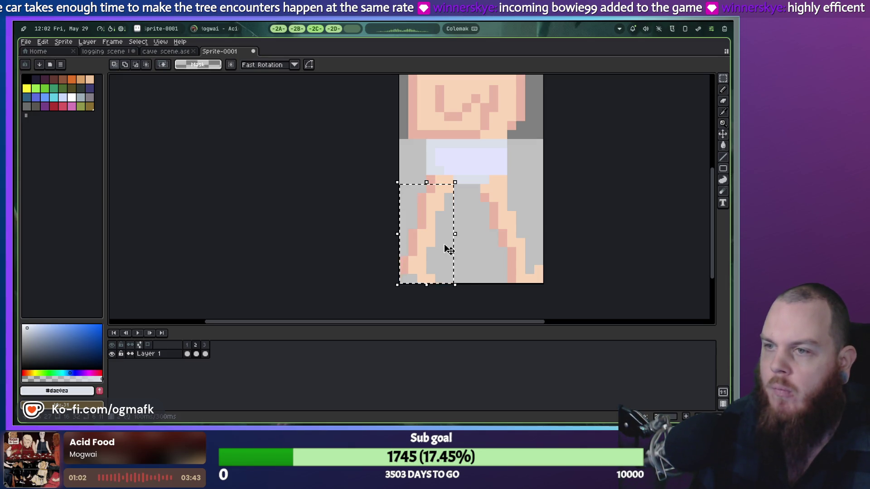
mouse_move(437, 234)
mouse_down()
mouse_move(469, 232)
mouse_move(447, 231)
mouse_move(553, 184)
mouse_move(556, 172)
mouse_move(540, 189)
mouse_move(381, 216)
mouse_move(593, 195)
mouse_up()
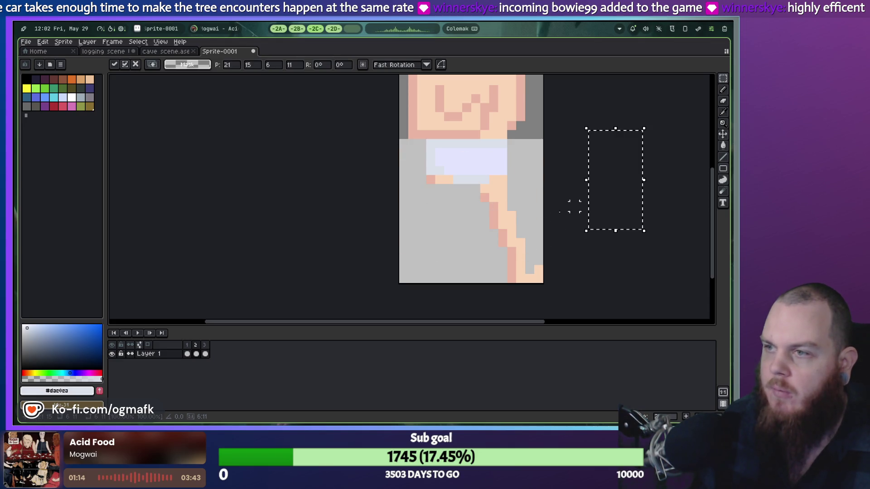
key(Return)
mouse_move(525, 259)
mouse_down()
mouse_move(476, 285)
mouse_move(452, 285)
mouse_up()
drag(554, 177, 532, 268)
key(ctrl+d)
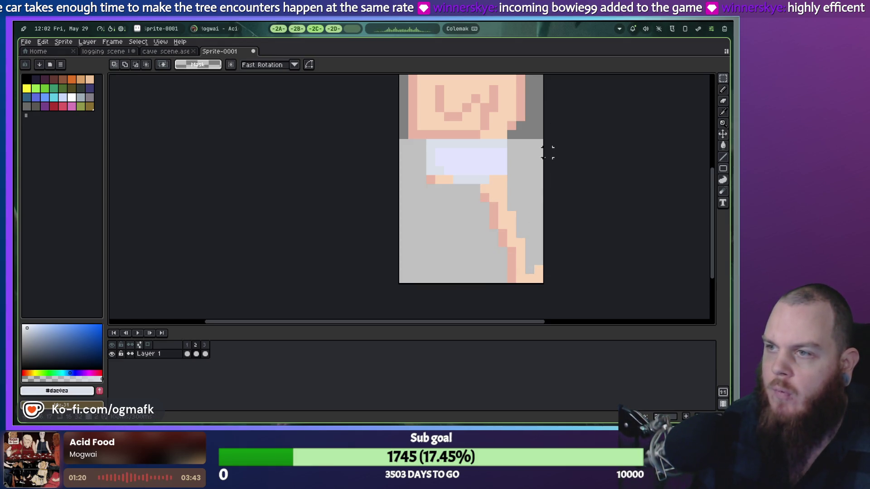
Reselect the remaining leg, nudge it one pixel right and back, and commit.
mouse_move(557, 179)
mouse_down()
mouse_move(501, 253)
mouse_move(504, 261)
mouse_up()
key(ctrl+d)
mouse_move(557, 286)
mouse_down()
mouse_move(502, 232)
mouse_move(471, 181)
mouse_up()
drag(511, 210, 465, 212)
key(Right)
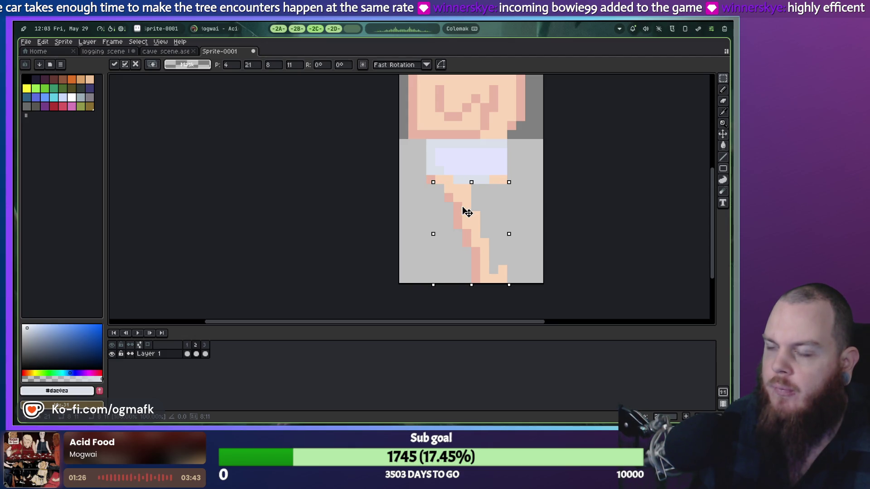
key(Left)
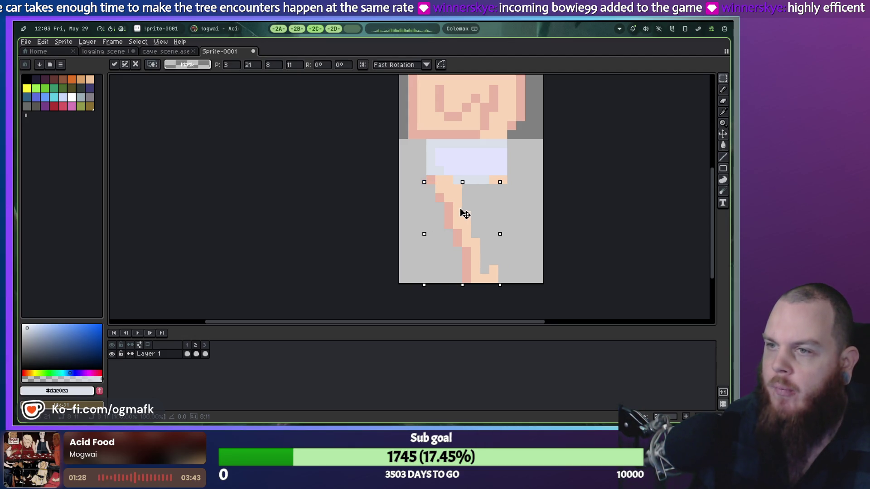
click(620, 196)
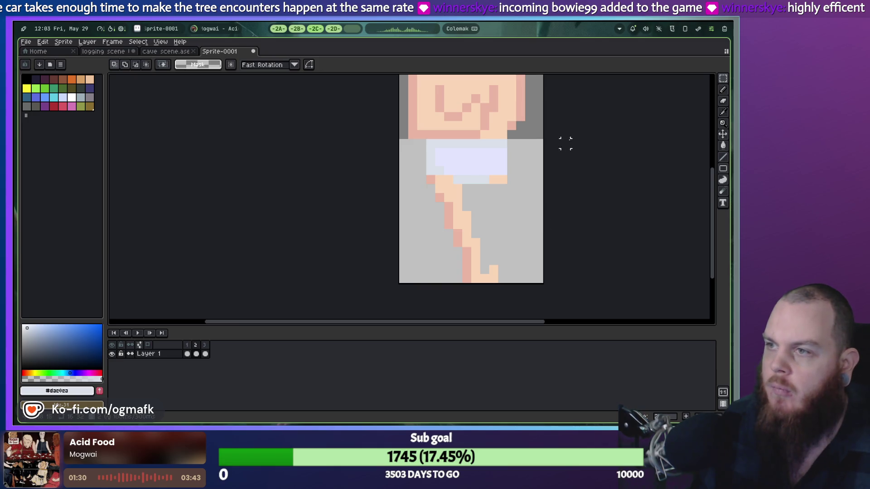
Try moving the right-edge arm strip, then undo back to the leg copy.
drag(529, 97, 627, 215)
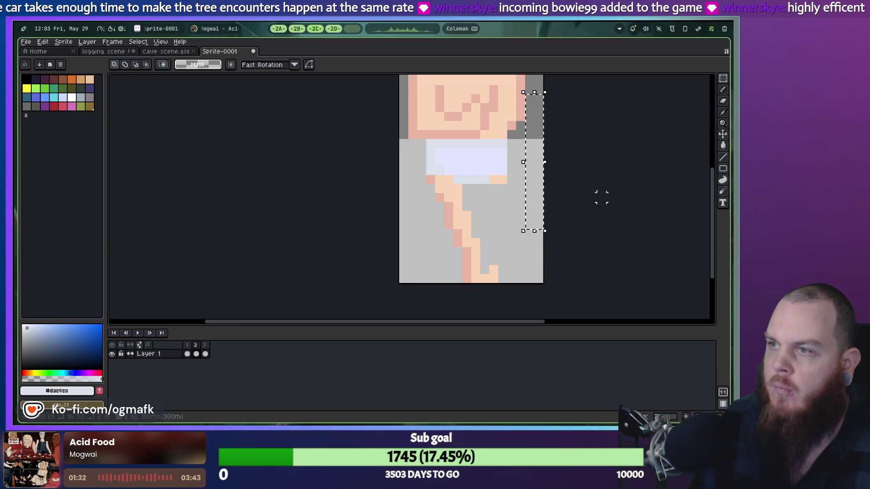
drag(539, 186, 470, 221)
key(ctrl+z)
key(ctrl+z)
key(ctrl+z)
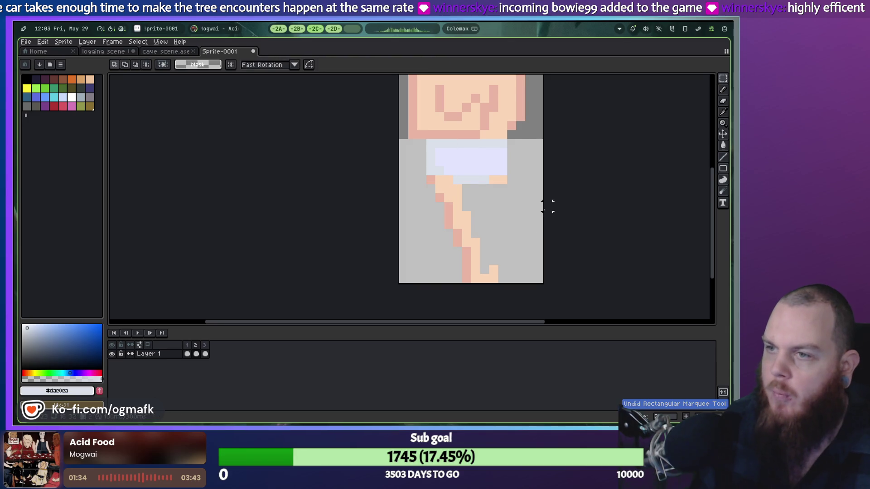
key(ctrl+z)
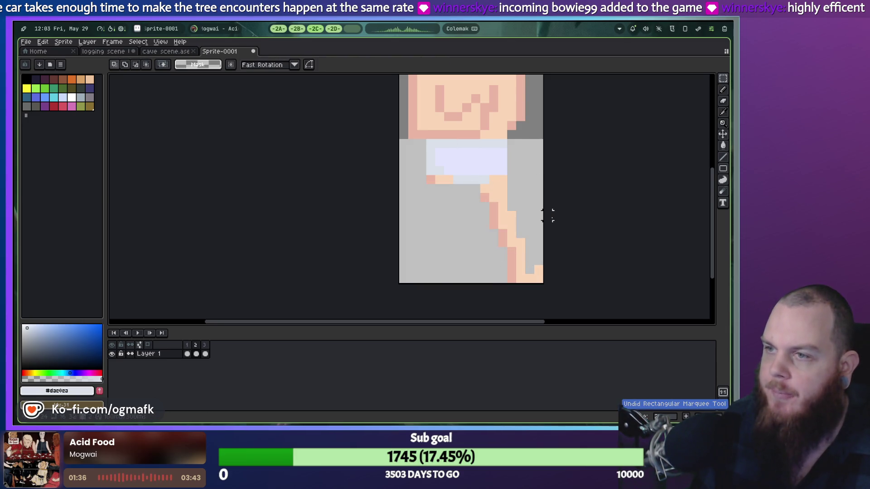
key(ctrl+z)
key(ctrl+z)
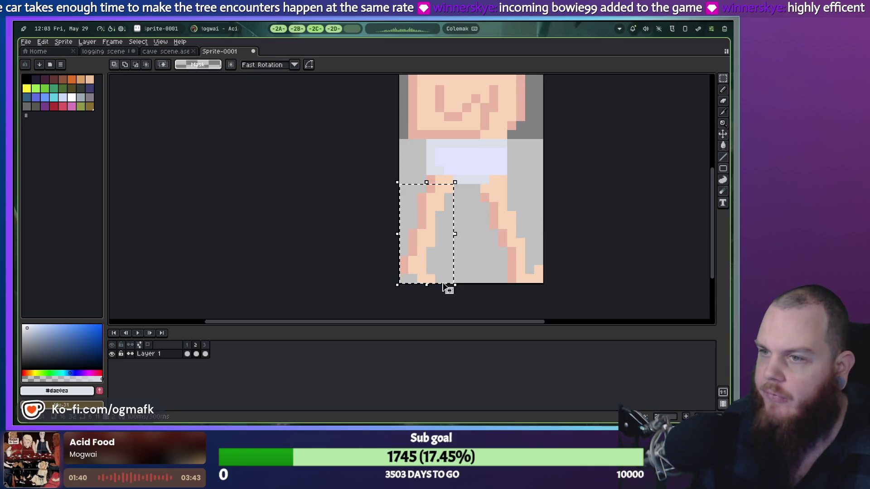
Cancel a 25° leg rotation, reposition the right leg, and delete its leftover pixels.
drag(461, 285, 498, 277)
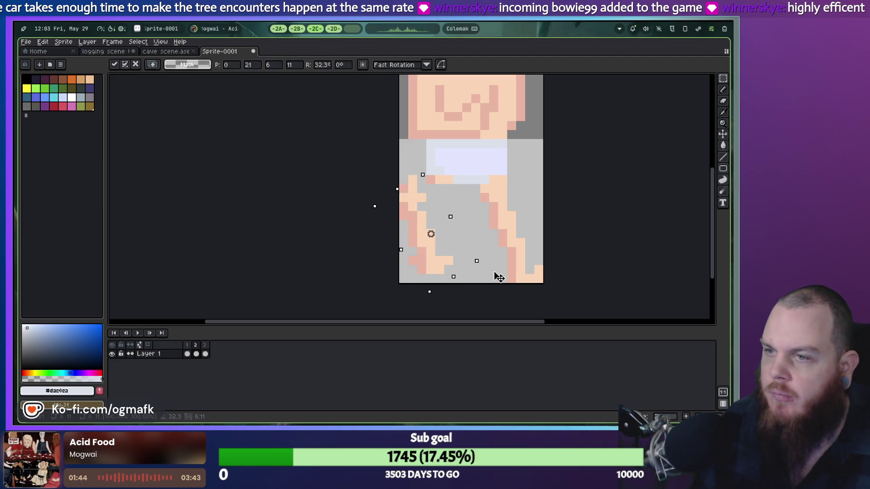
key(Escape)
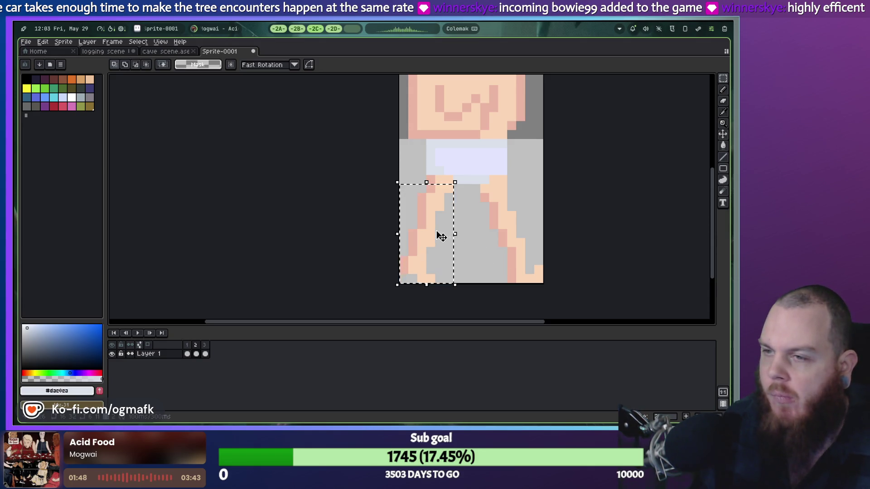
mouse_move(433, 232)
mouse_down()
mouse_move(471, 233)
mouse_move(456, 230)
mouse_up()
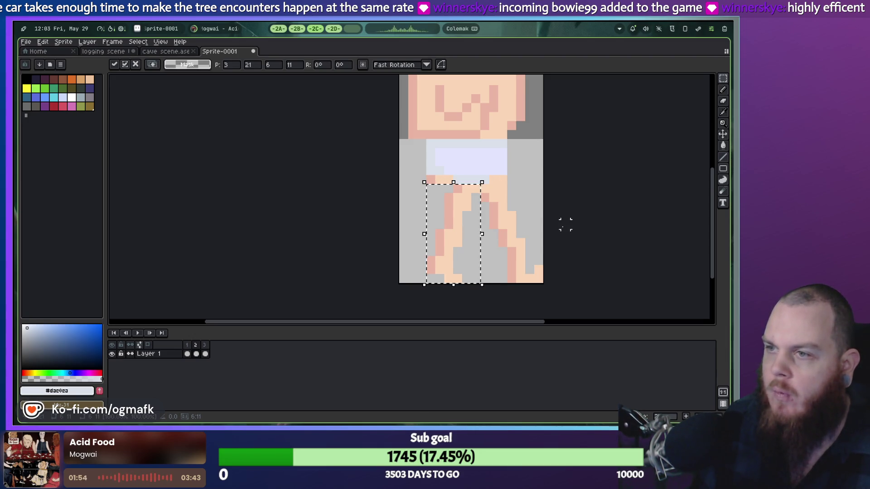
mouse_move(482, 184)
mouse_down()
mouse_move(538, 280)
mouse_move(462, 242)
mouse_move(474, 234)
mouse_move(499, 247)
mouse_move(520, 244)
mouse_move(532, 215)
mouse_move(423, 249)
mouse_move(468, 242)
mouse_up()
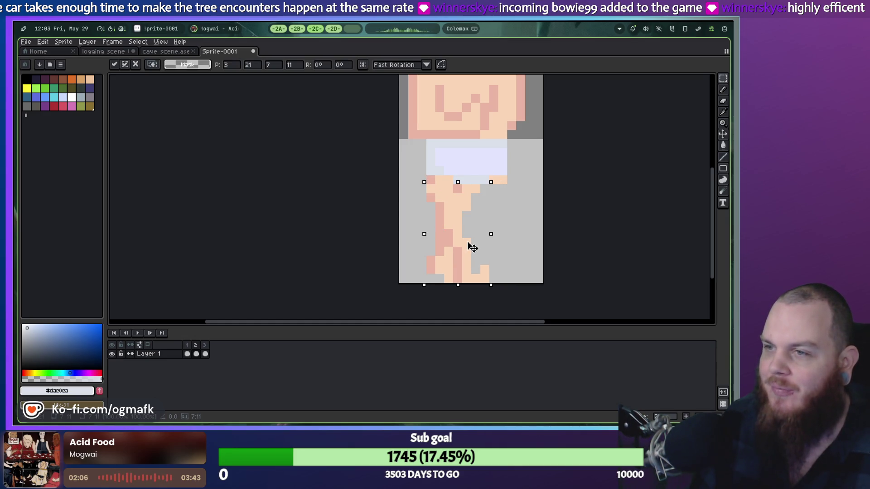
mouse_move(468, 243)
mouse_down()
mouse_move(429, 245)
mouse_move(546, 237)
mouse_move(526, 238)
mouse_up()
key(Return)
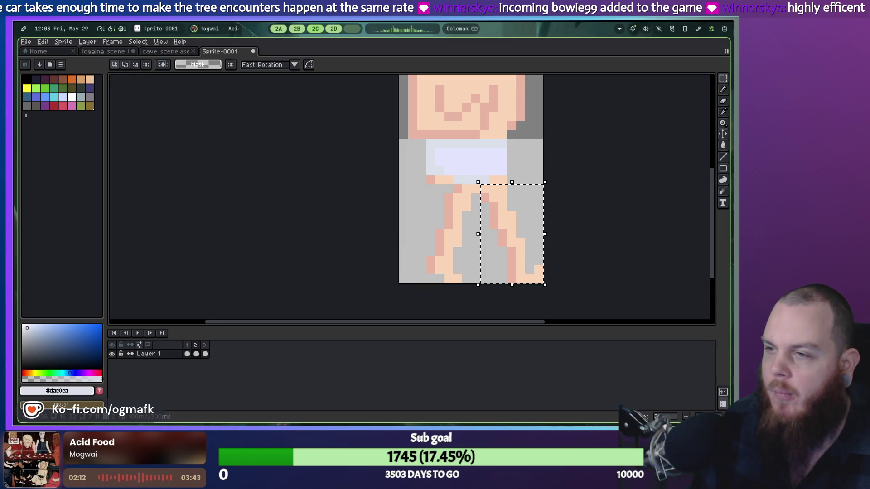
key(Delete)
Move the left leg right and set the right leg beside it under the shorts.
mouse_move(438, 185)
mouse_down()
mouse_move(464, 276)
mouse_move(483, 285)
mouse_move(428, 225)
mouse_move(424, 182)
mouse_up()
click(493, 269)
mouse_move(461, 212)
mouse_down()
mouse_move(484, 212)
mouse_move(475, 214)
mouse_up()
click(431, 216)
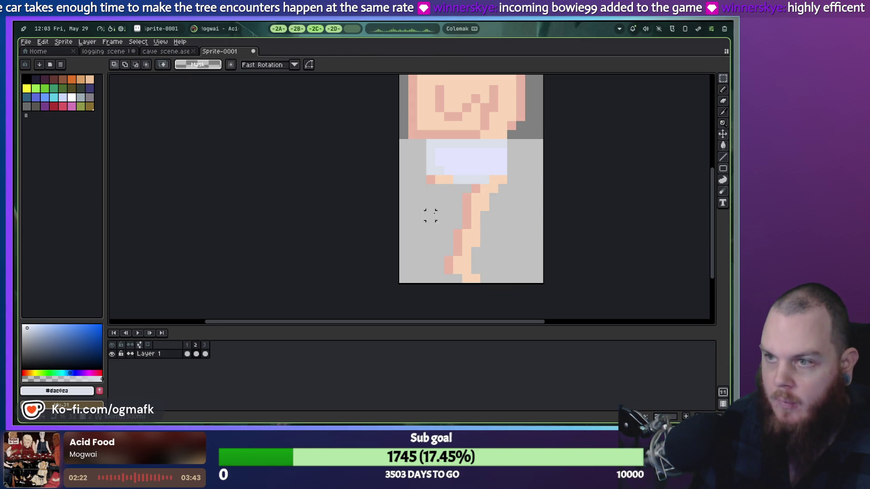
drag(476, 178, 544, 281)
drag(517, 236, 470, 233)
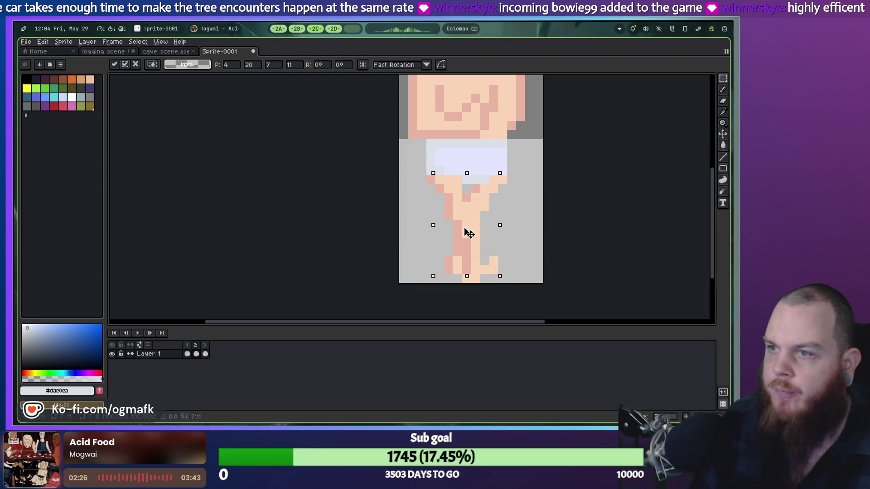
click(196, 354)
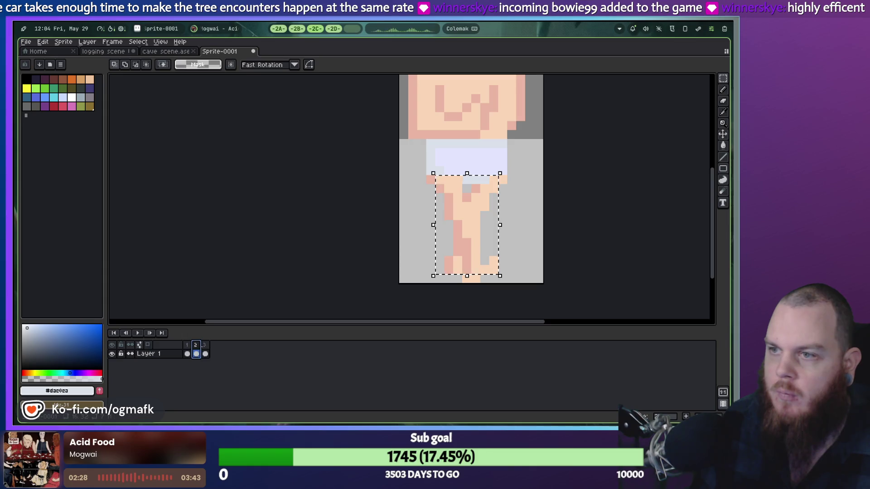
Compare frame 2's and frame 3's leg poses, then reselect the lower legs.
key(Right)
key(Left)
click(205, 354)
click(196, 354)
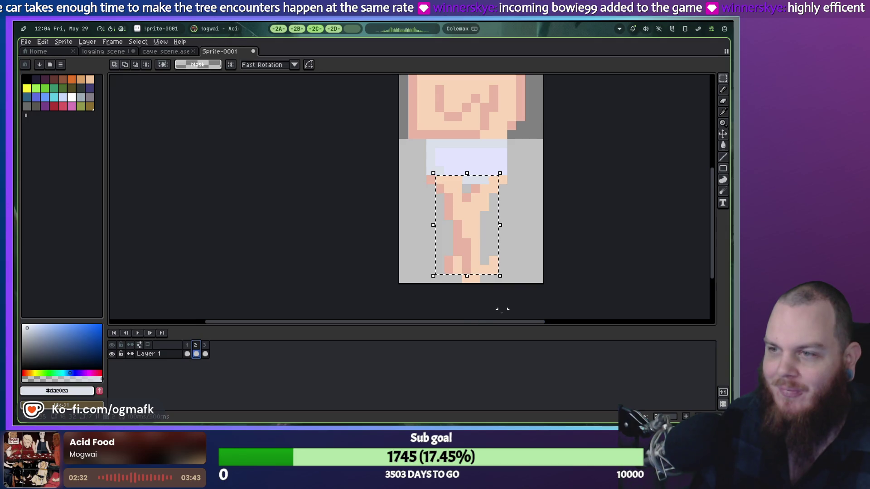
click(484, 287)
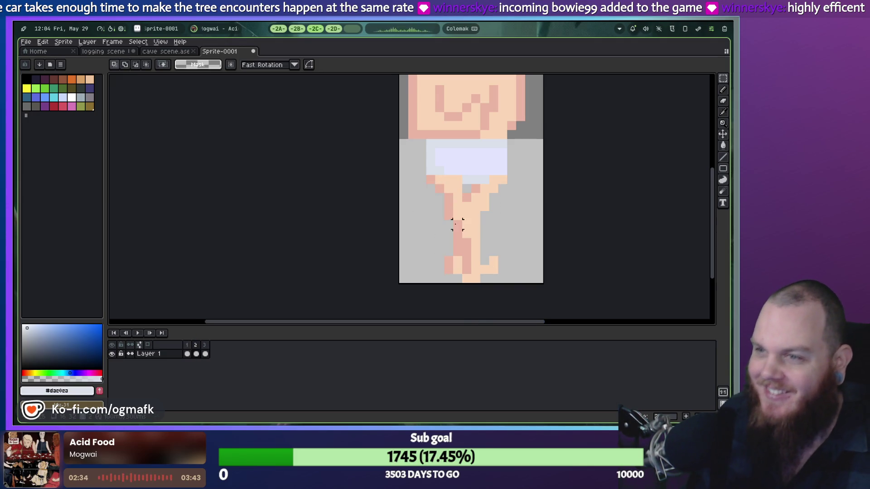
mouse_move(453, 229)
mouse_down()
mouse_move(521, 268)
mouse_move(522, 282)
mouse_move(525, 274)
mouse_move(480, 254)
mouse_move(482, 265)
mouse_up()
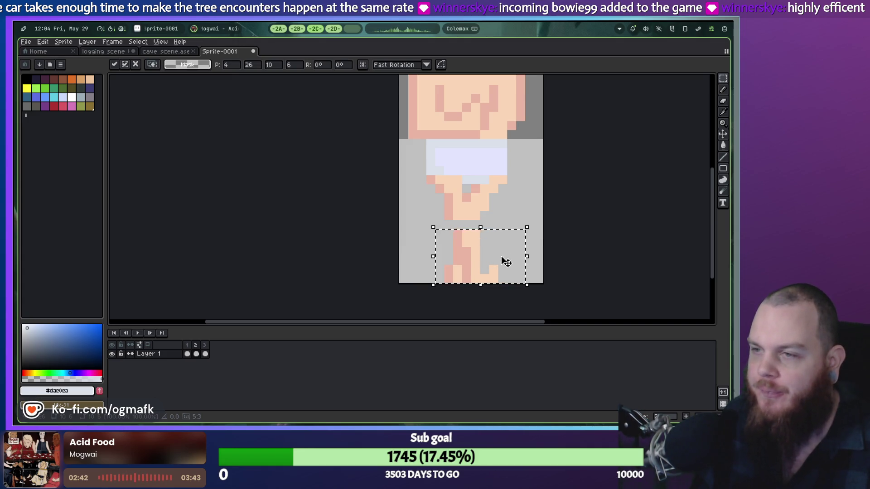
Deselect, switch to the Pencil, and sample the light skin tone and darker leg shade.
key(ctrl+d)
key(b)
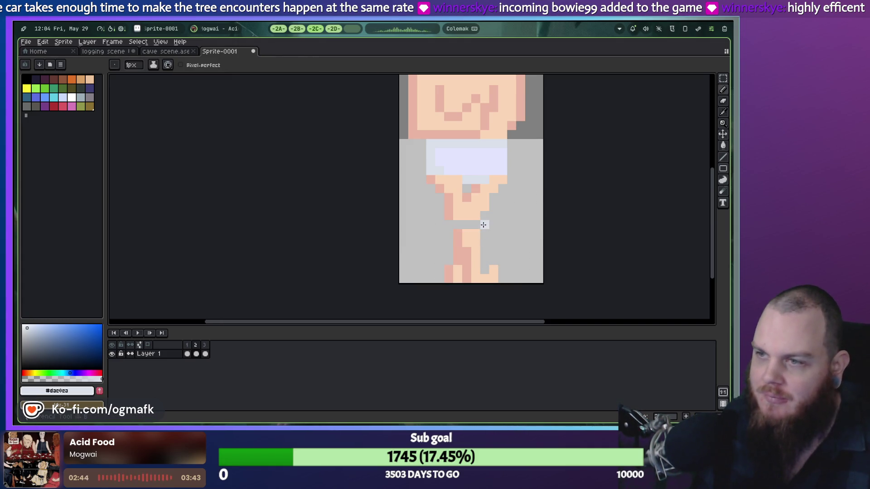
alt+click(480, 211)
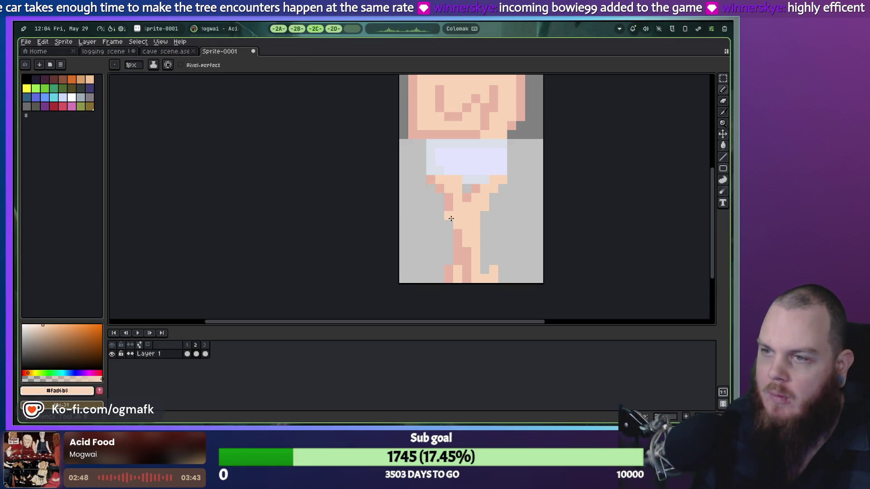
alt+click(453, 219)
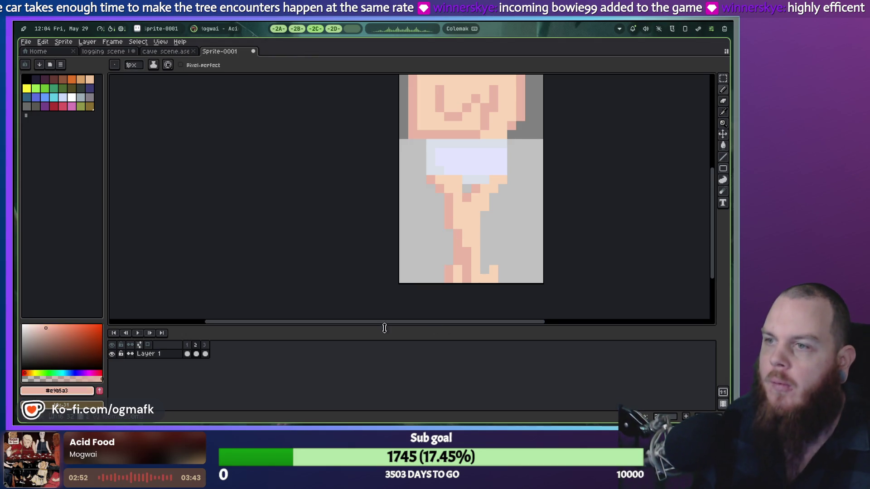
Alternate between frame 2 (legs together) and frame 3 (legs apart), then play and stop the walk animation.
click(206, 353)
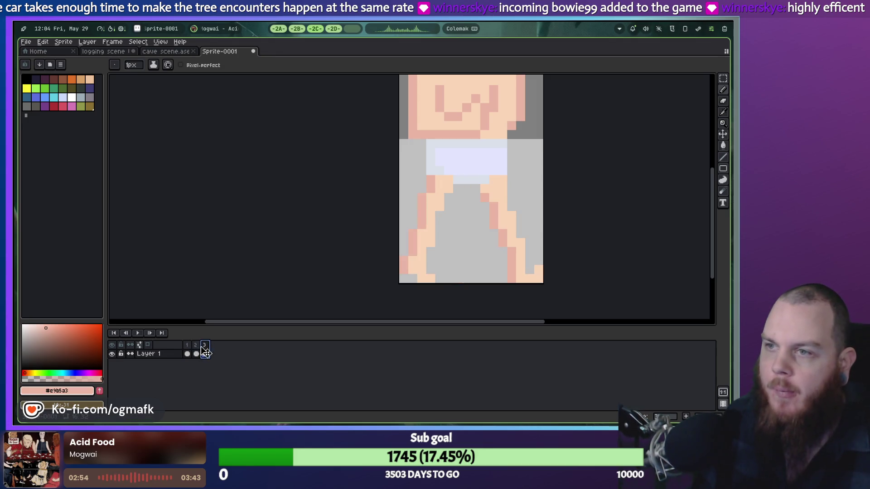
click(197, 353)
click(207, 349)
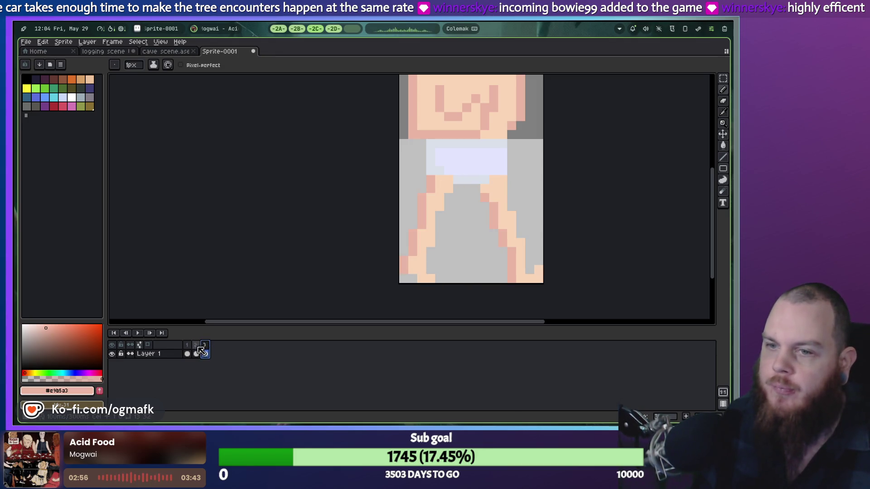
click(198, 351)
scroll(380, 242, down, 3)
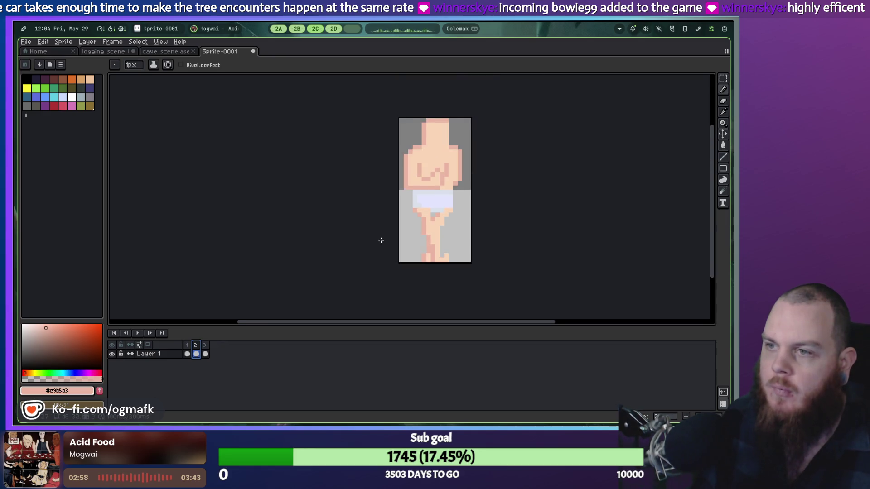
scroll(376, 251, up, 2)
click(206, 346)
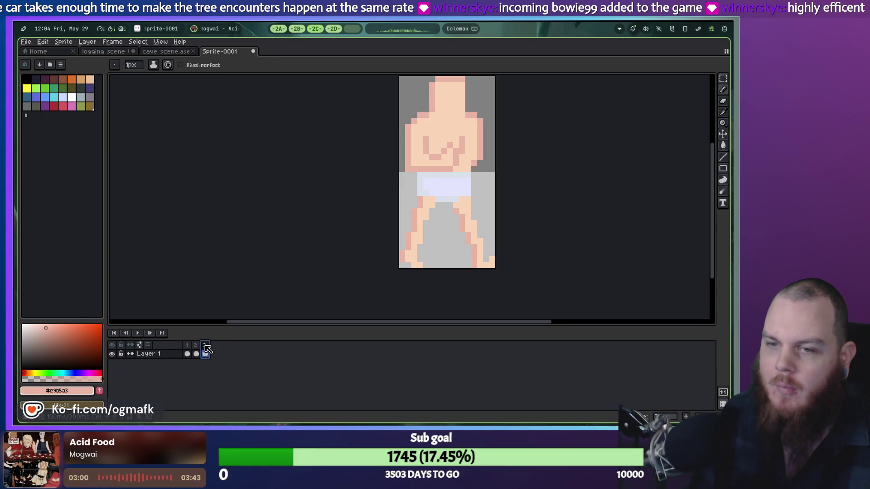
click(138, 334)
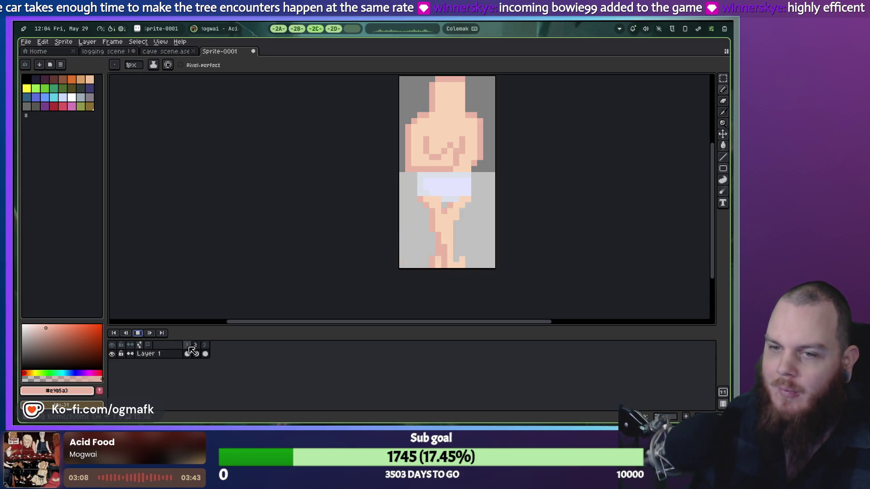
click(140, 334)
Delete frame 1 and preview the remaining two-frame walk cycle.
right_click(187, 344)
click(213, 389)
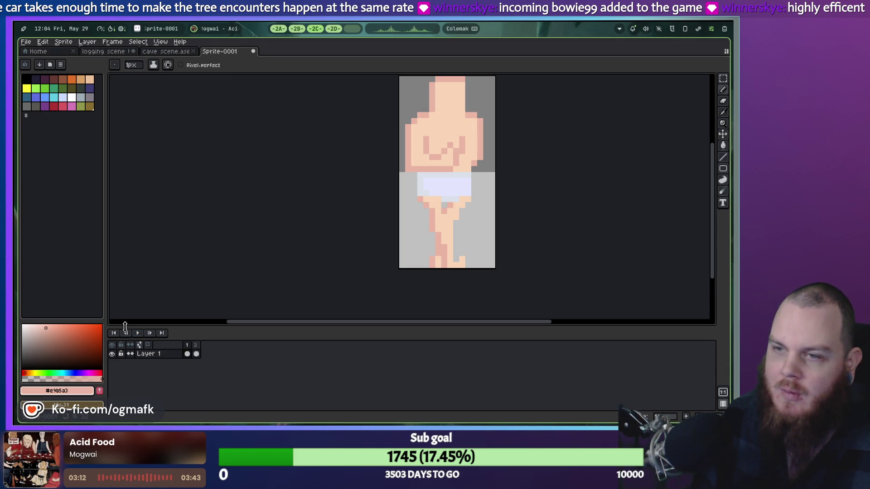
click(138, 334)
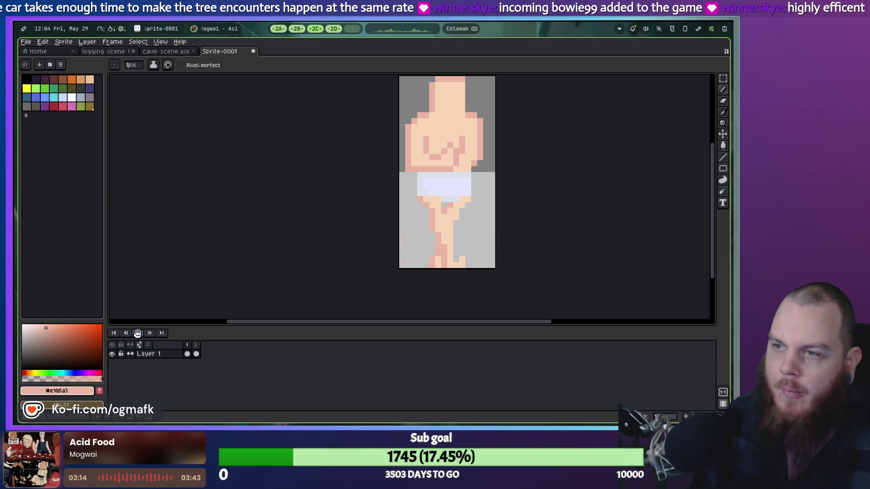
click(137, 334)
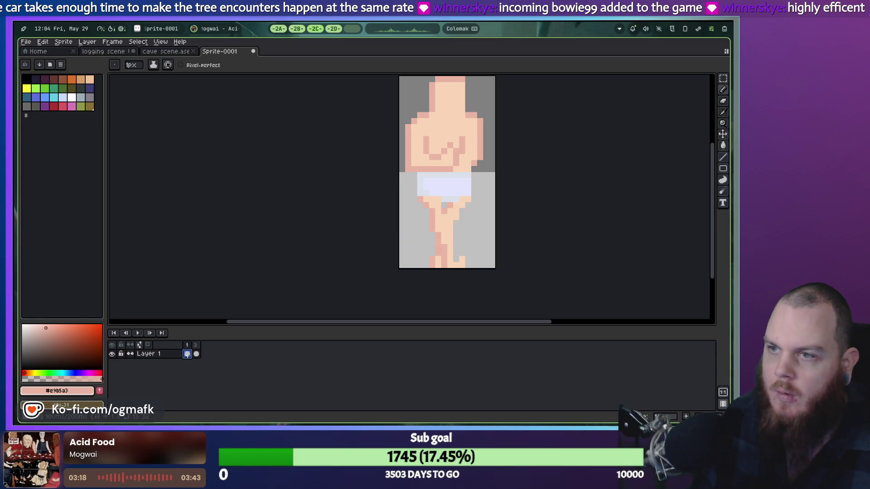
Compare both frames, sample the underwear's light blue, and replay the walk animation.
click(196, 354)
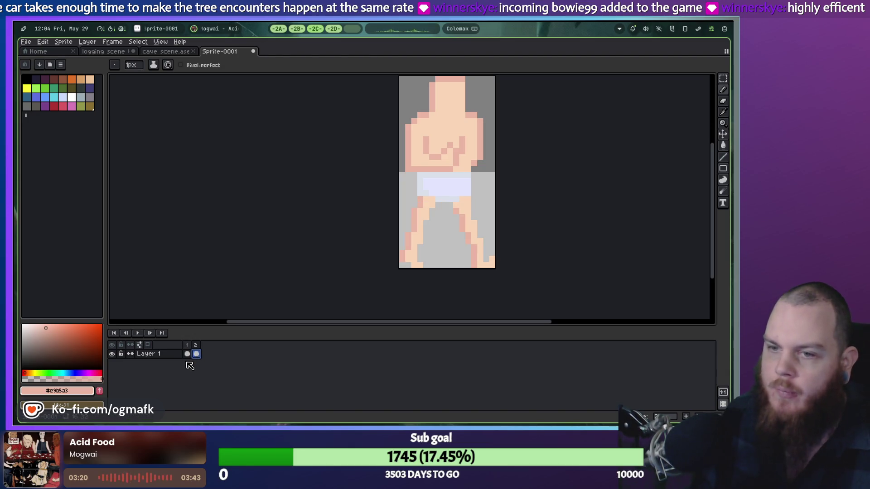
click(188, 354)
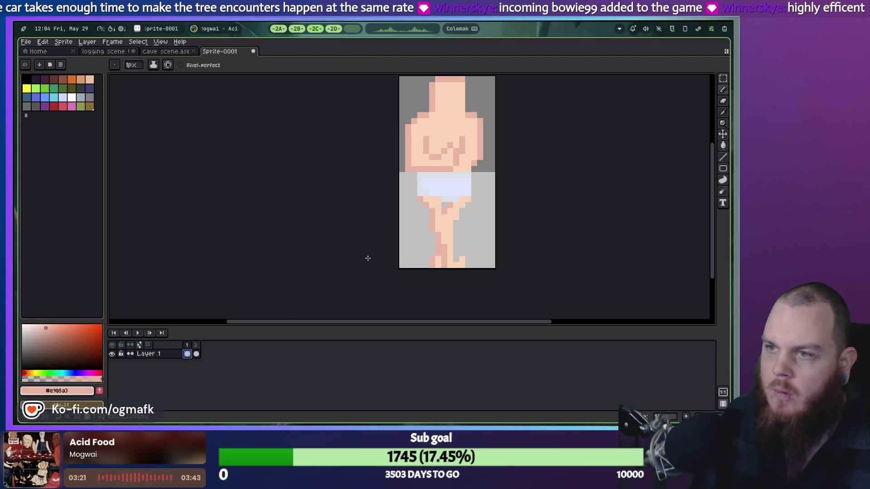
alt+click(447, 194)
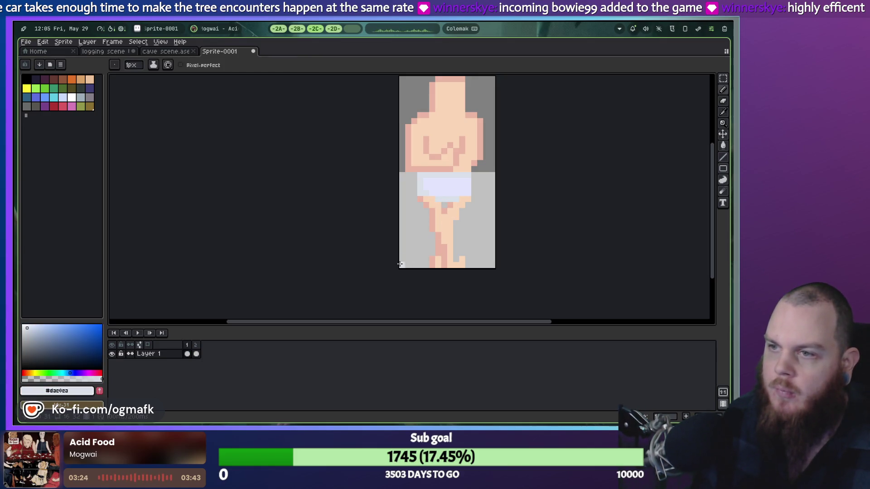
click(139, 335)
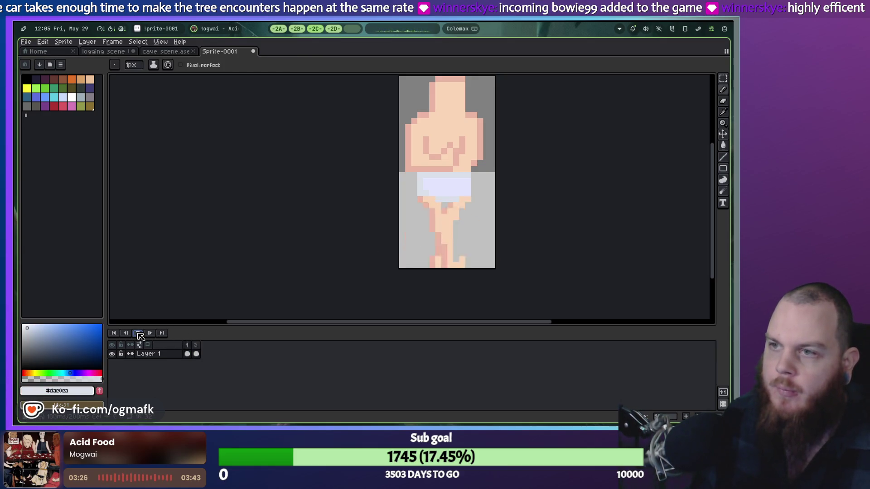
right_click(188, 353)
Set frame 1 and frame 2 to 200 ms duration each and replay the walk cycle.
key(Escape)
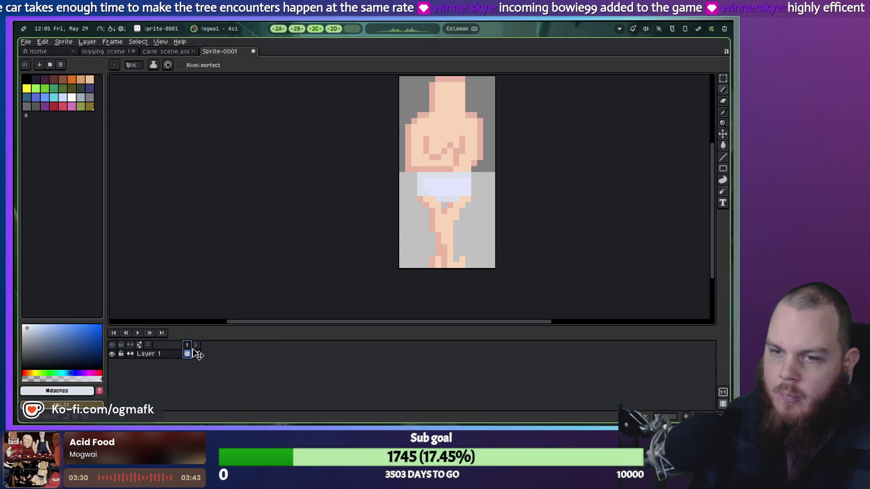
double_click(186, 345)
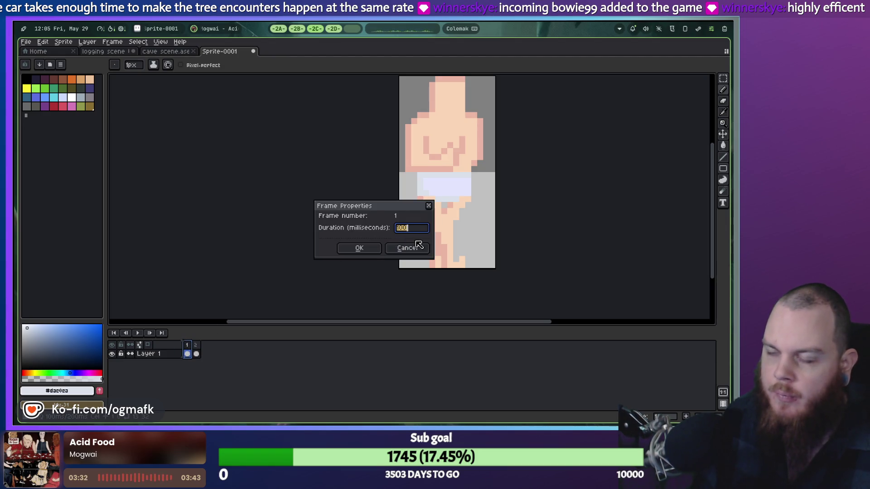
text(00)
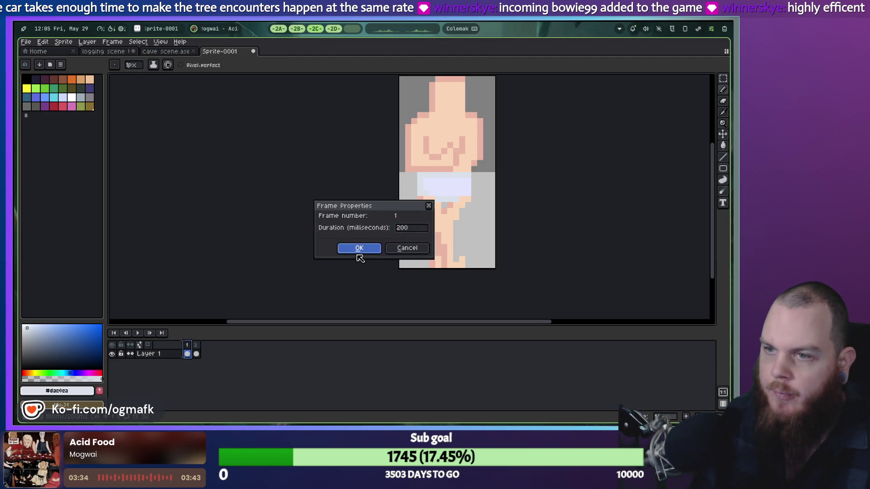
click(358, 248)
double_click(195, 345)
text(20)
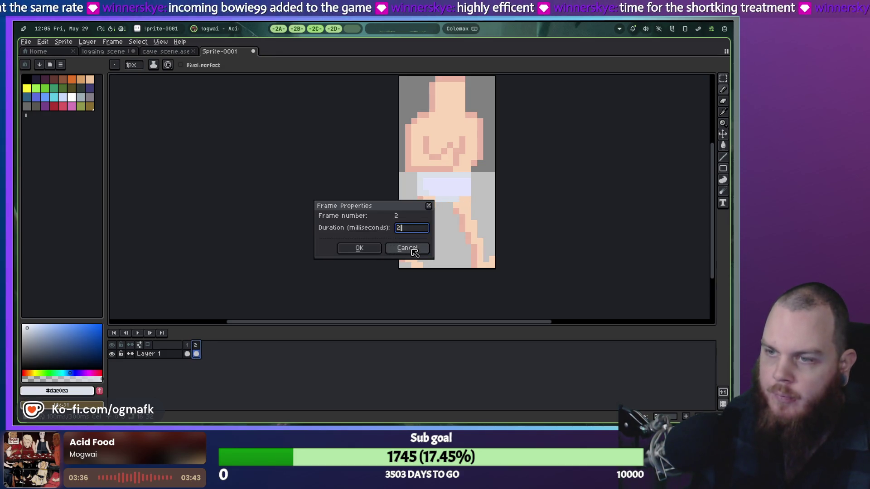
click(358, 248)
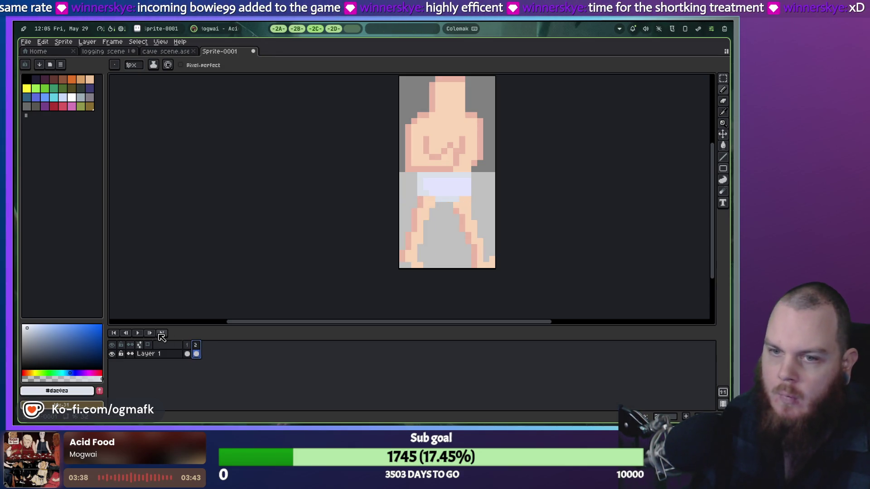
click(138, 333)
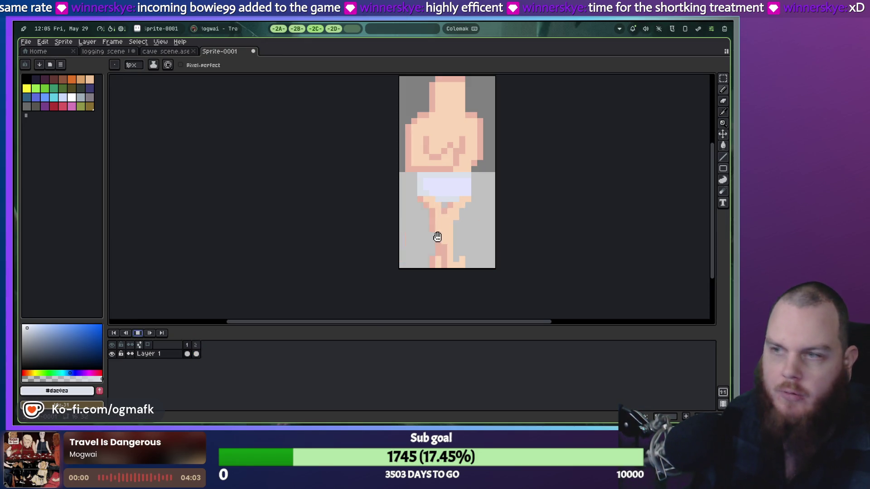
Stop playback on frame 1, pick the light skin tone, and add a skin pixel below the arm.
drag(443, 224, 435, 249)
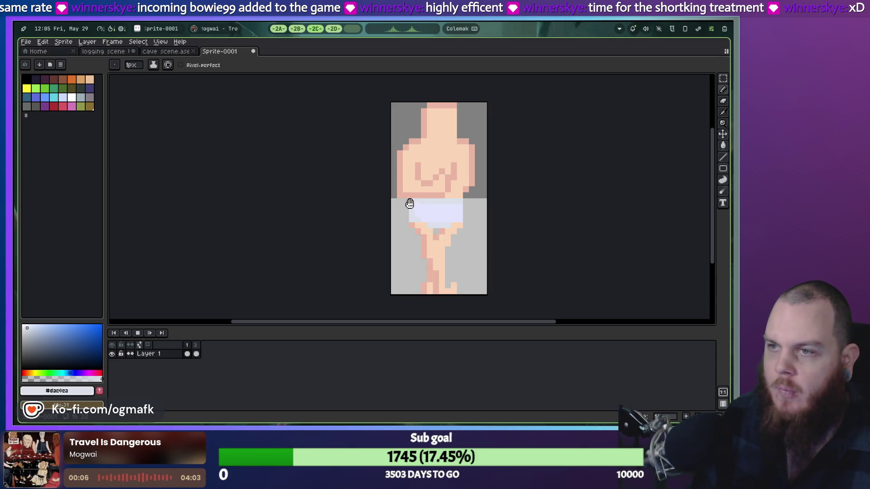
scroll(408, 193, up, 1)
scroll(407, 198, down, 1)
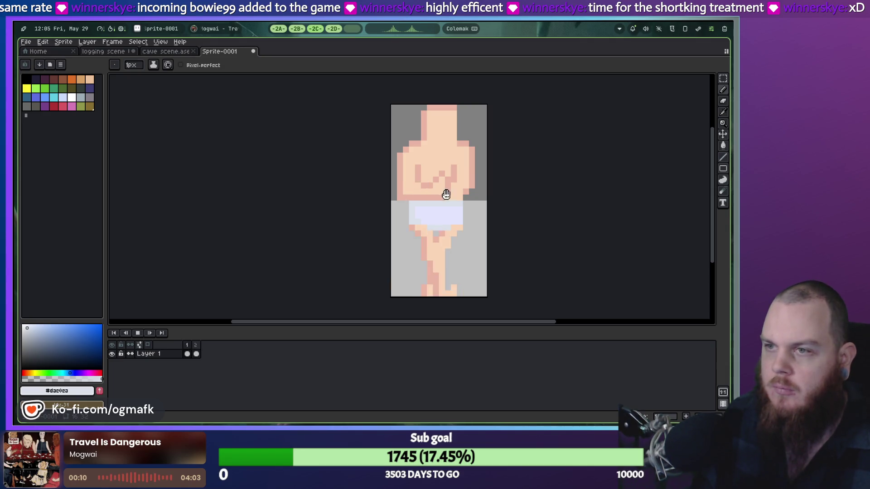
key(Return)
key(i)
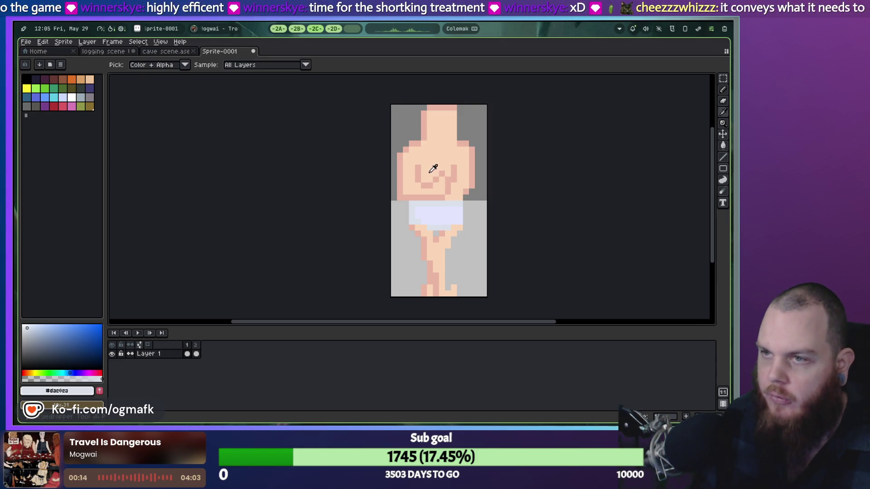
click(430, 173)
key(b)
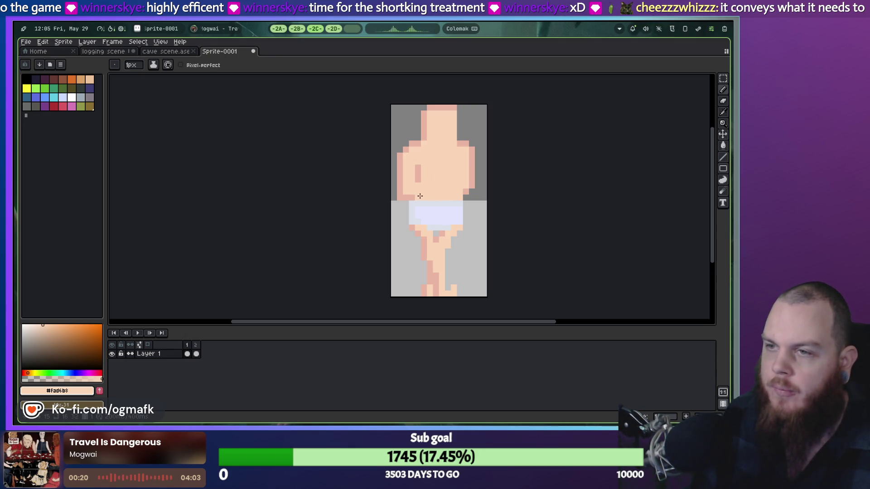
click(401, 201)
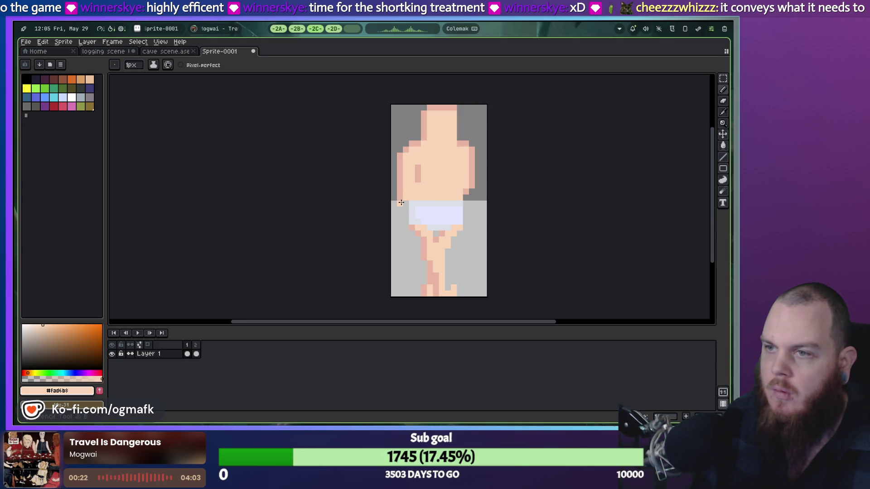
With the darker pink outline colour, draw the arm down the left hip, hand over shorts, and torso shading.
alt+click(401, 199)
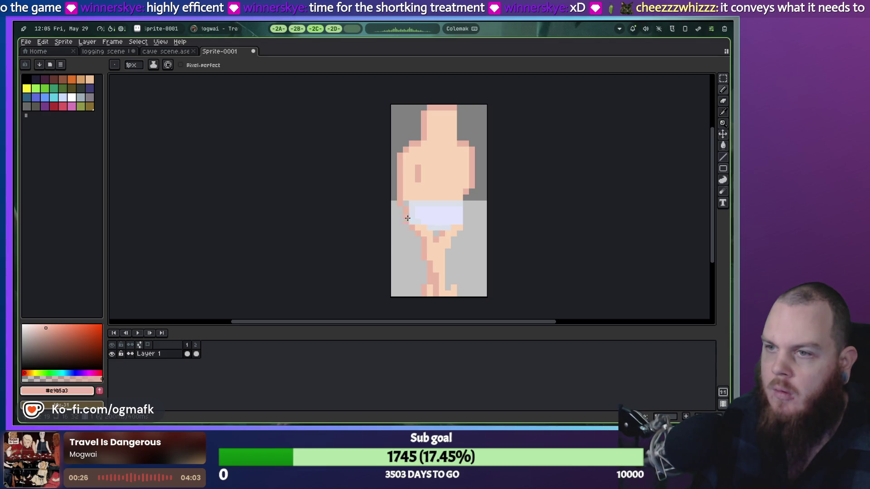
drag(411, 214, 420, 218)
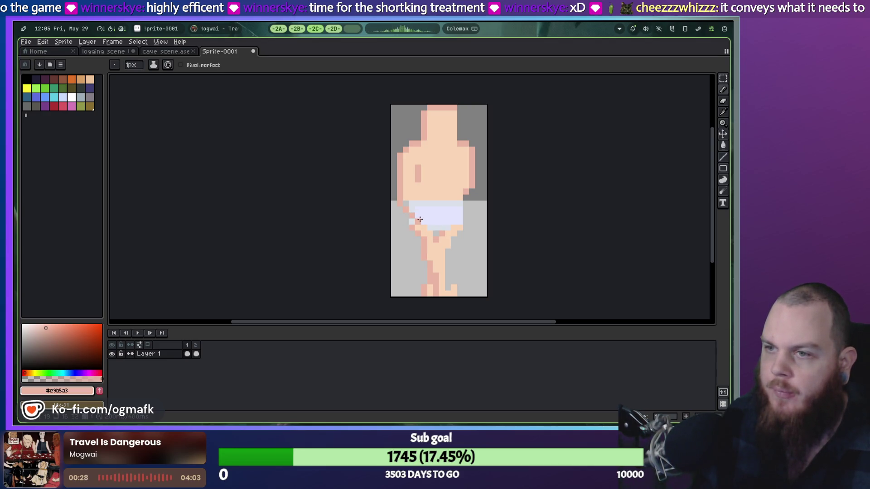
drag(419, 220, 427, 220)
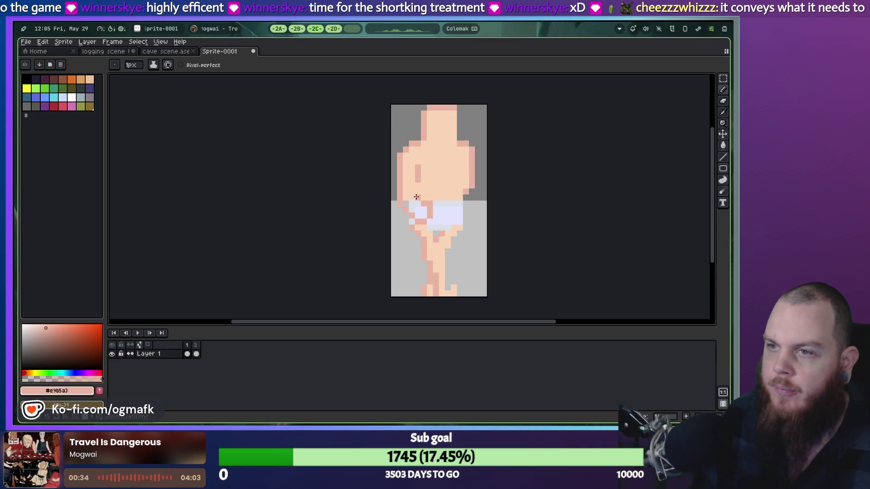
drag(417, 190, 417, 186)
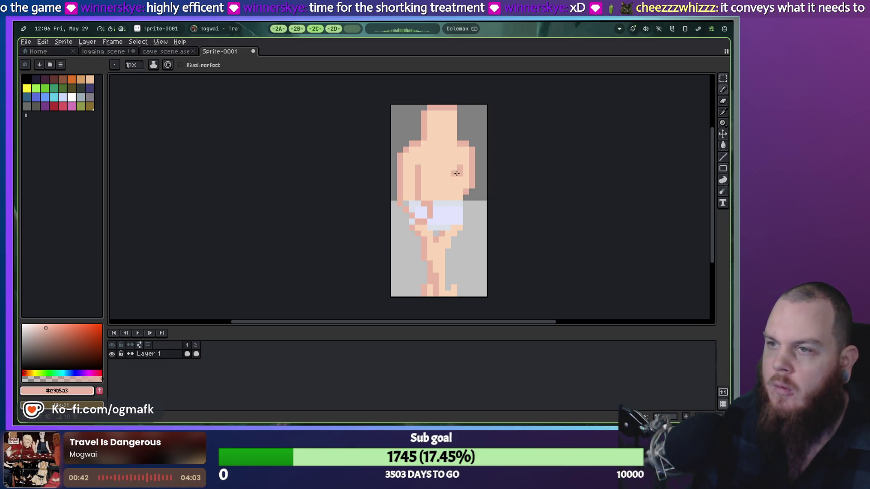
click(459, 180)
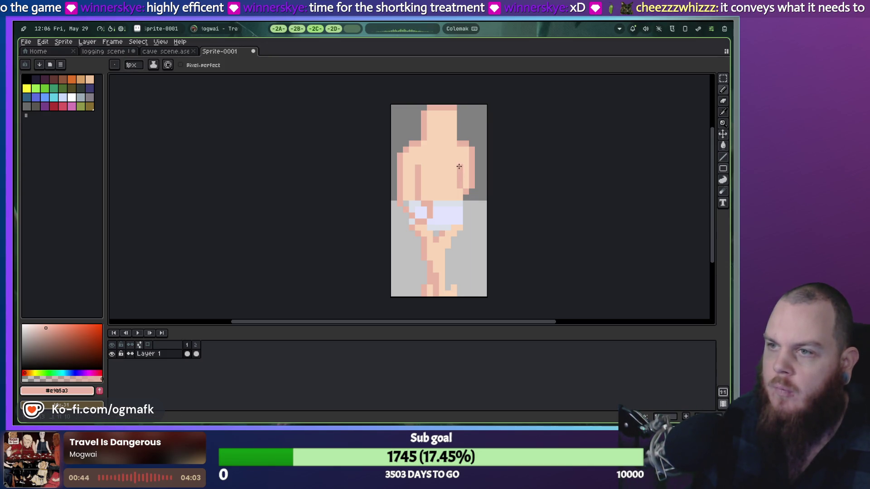
scroll(449, 191, down, 1)
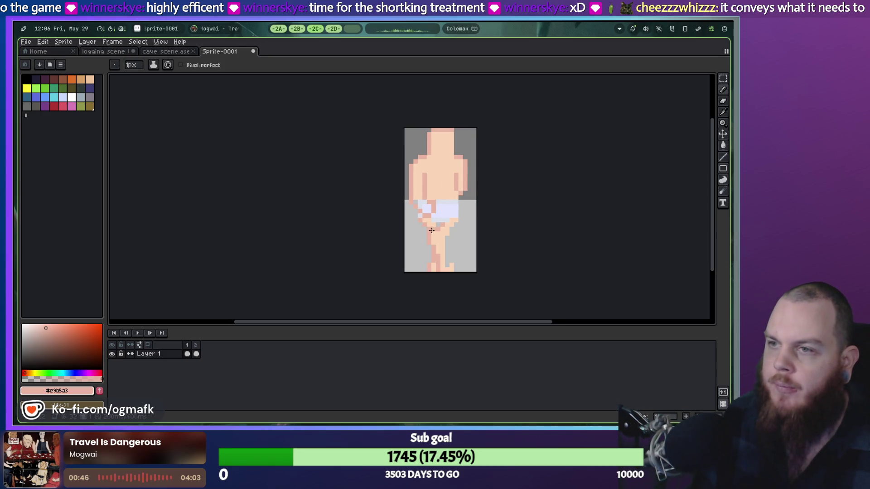
click(196, 354)
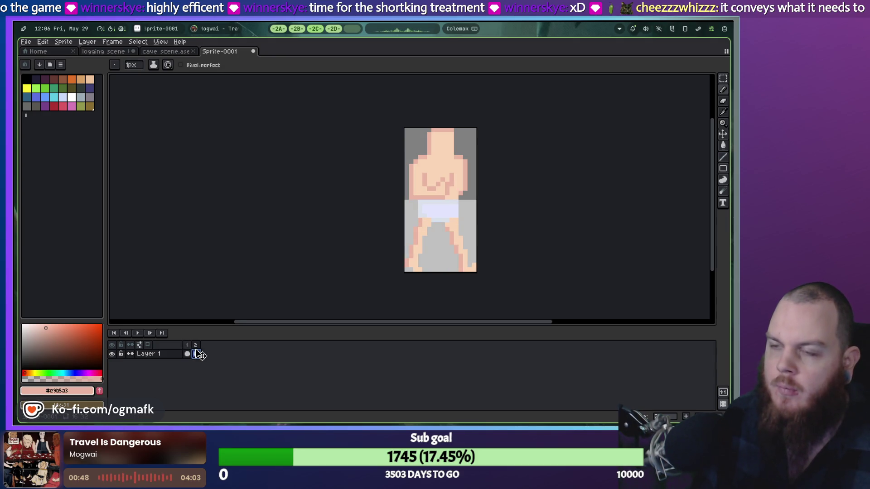
Select frame 2 and pick its light skin tone and darker outline colour for Pencil drawing.
key(Return)
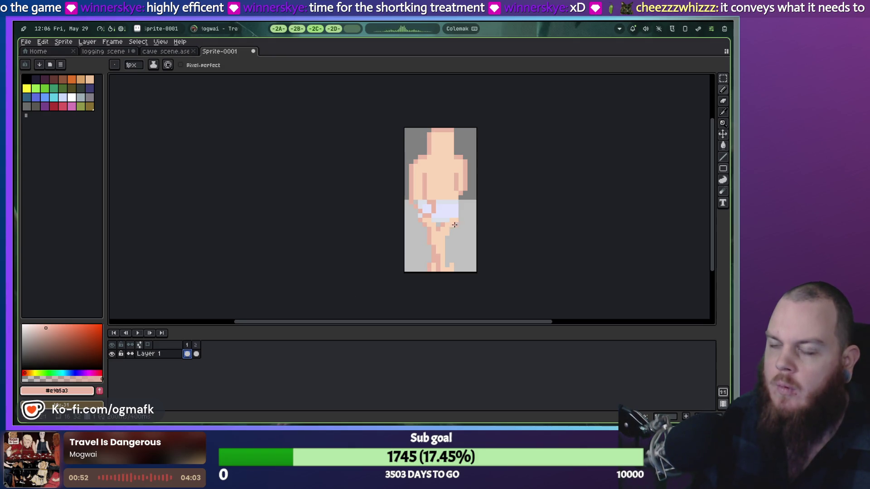
scroll(455, 224, up, 1)
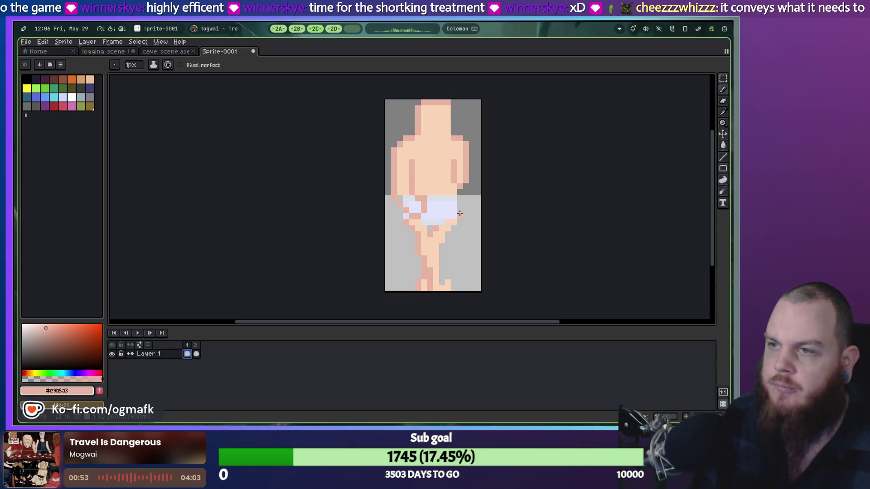
click(196, 354)
key(i)
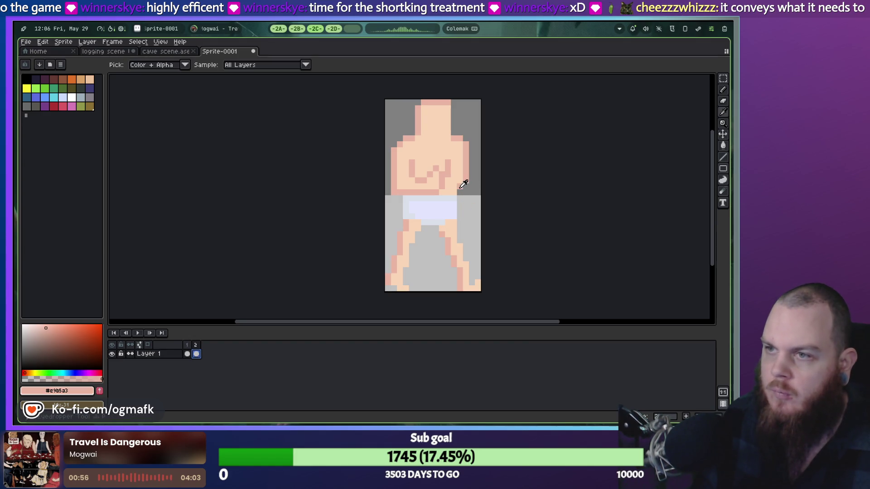
click(460, 180)
key(b)
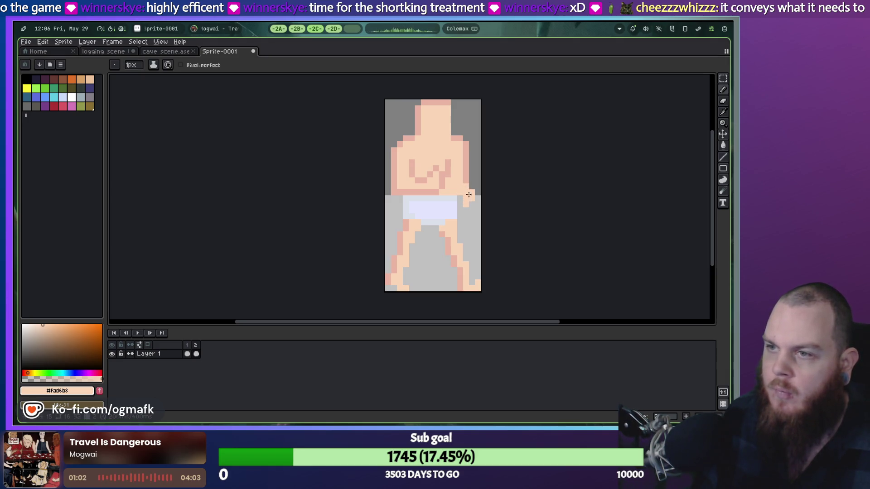
alt+click(470, 179)
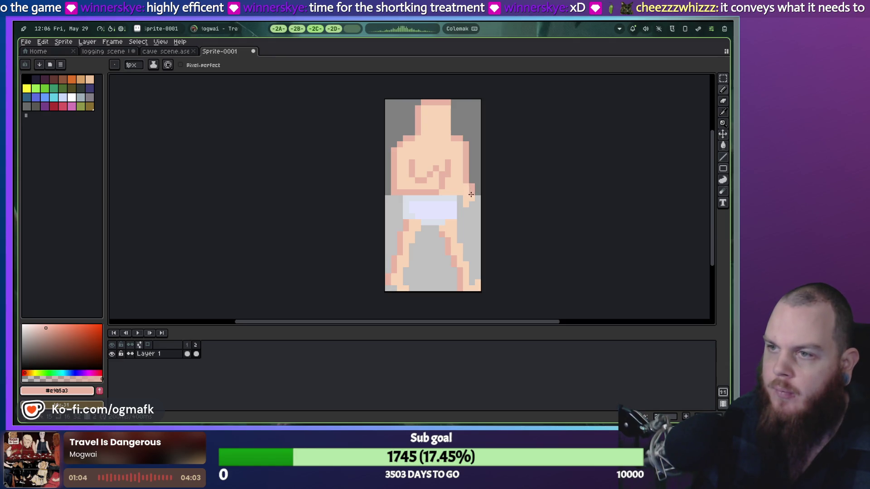
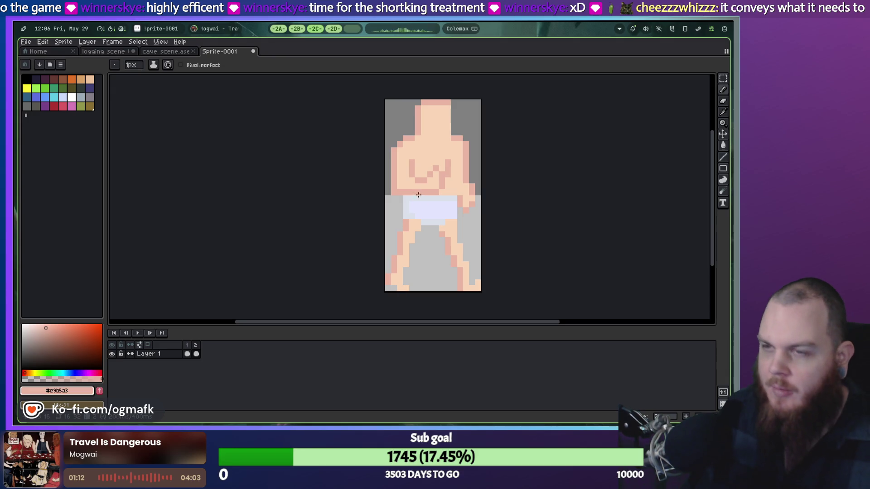
On frame 2, repaint the dark chest shading in light skin and add a skin pixel at the left edge.
key(t)
key(i)
click(403, 179)
key(b)
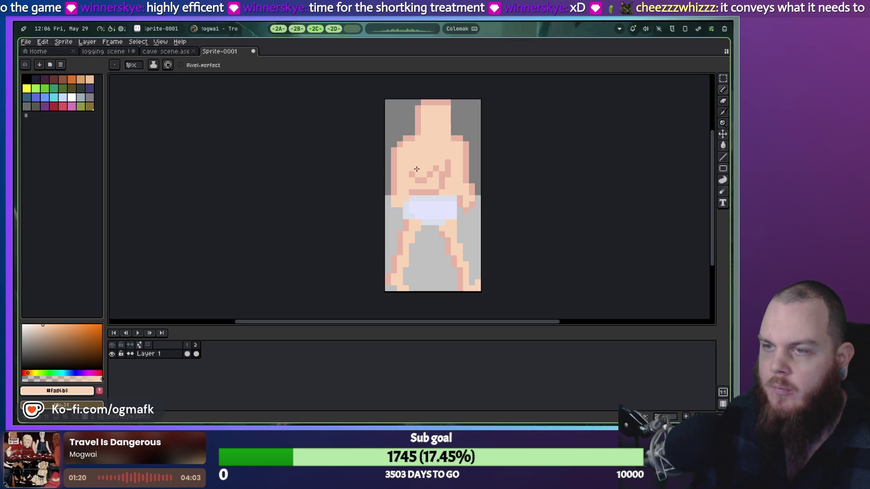
mouse_move(418, 184)
mouse_down()
mouse_move(422, 171)
mouse_move(447, 161)
mouse_up()
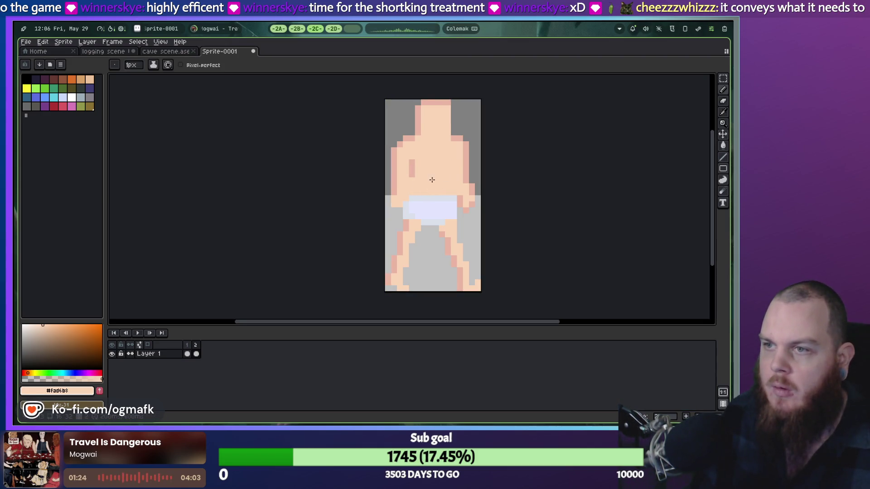
alt+click(390, 199)
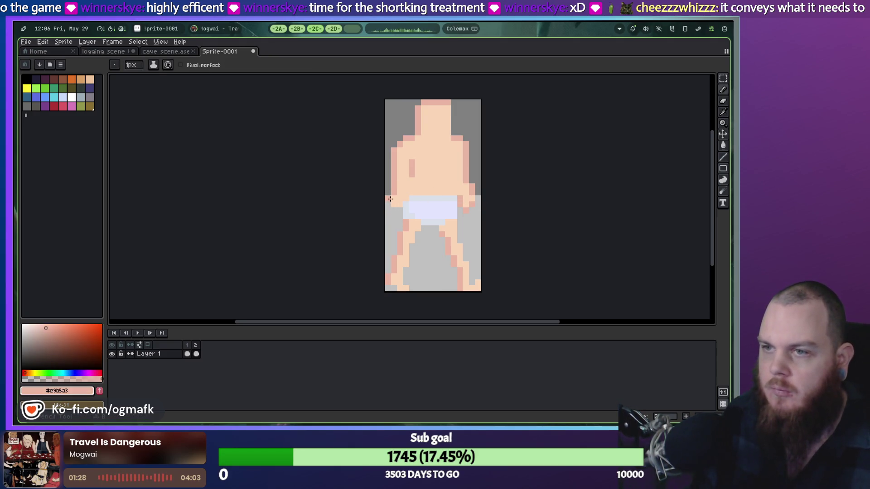
click(389, 203)
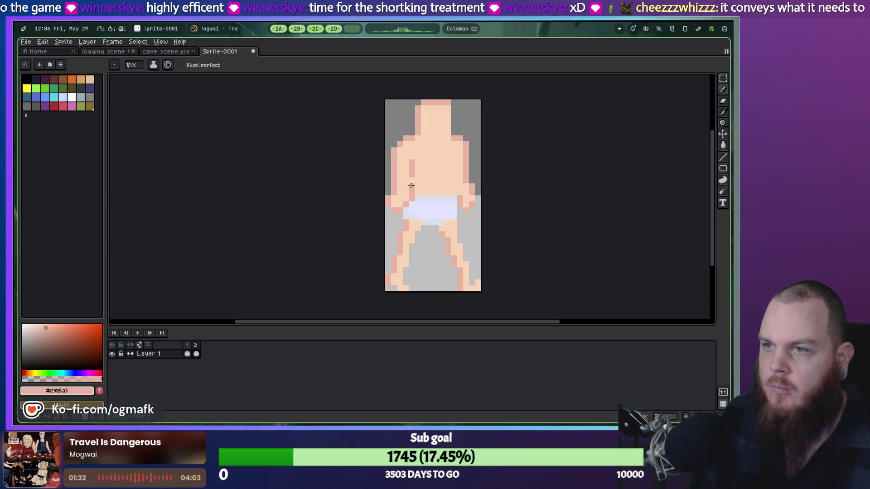
Return to frame 1 and preview the walk animation, then stop it.
key(Left)
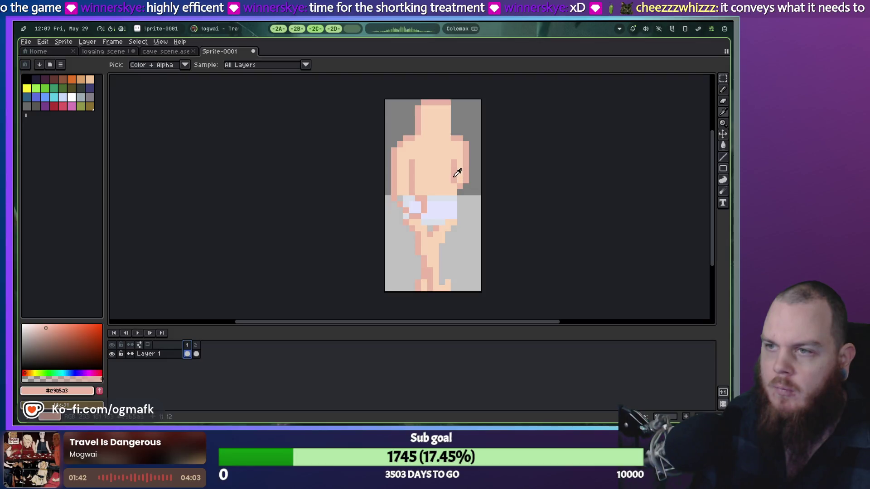
alt+click(446, 184)
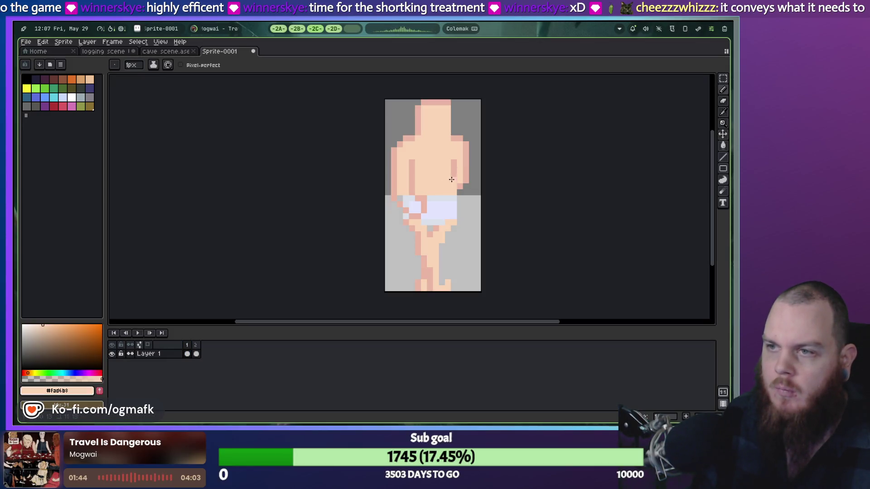
click(136, 333)
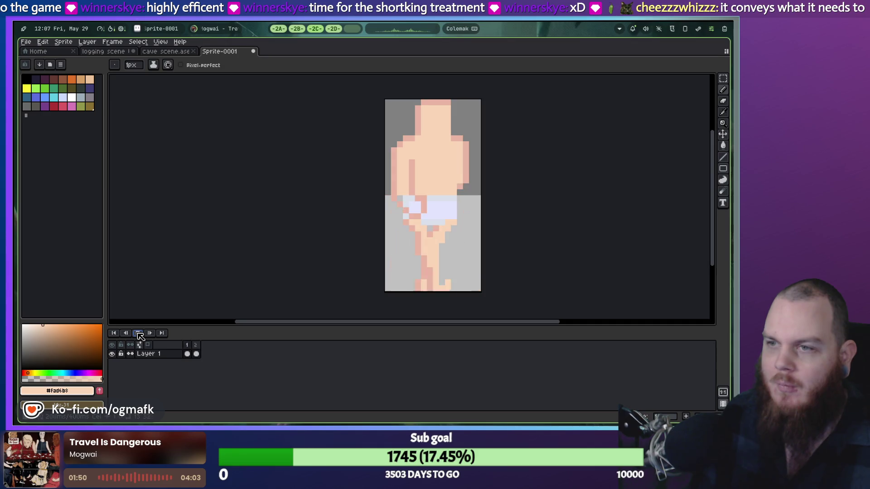
click(139, 333)
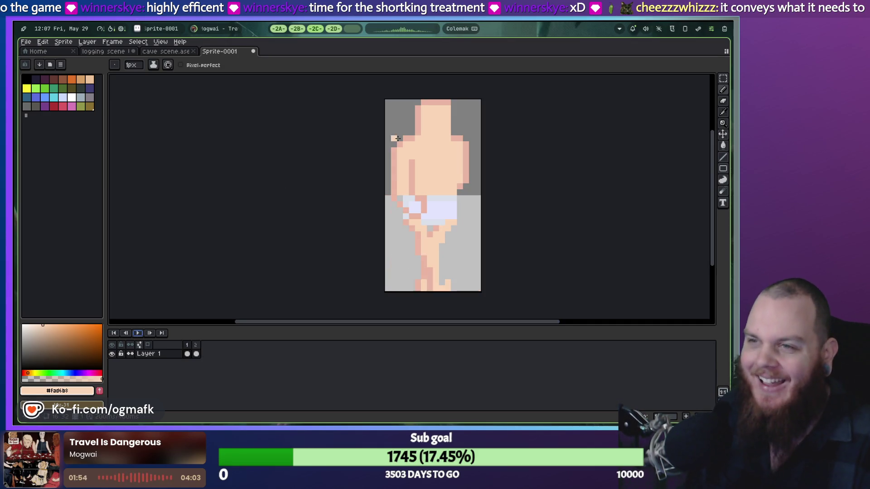
Marquee the head on frame 1 and commit it in its new position.
key(m)
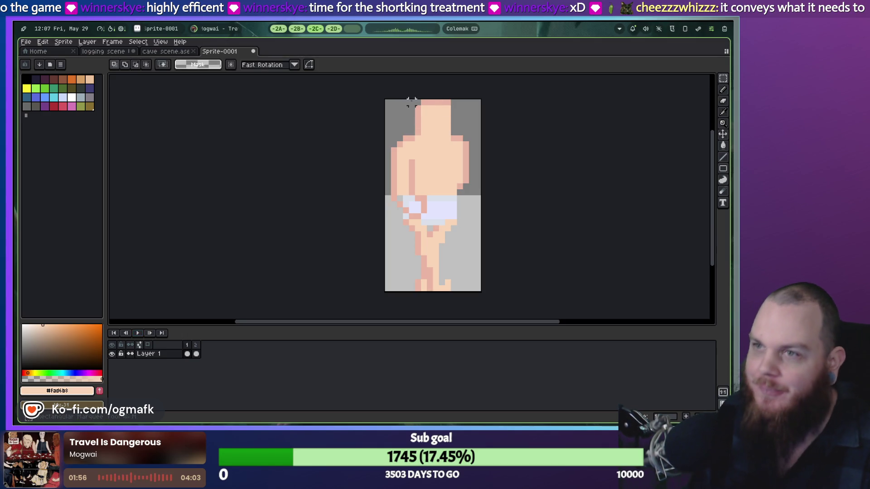
mouse_move(410, 101)
mouse_down()
mouse_move(476, 143)
mouse_move(436, 127)
mouse_up()
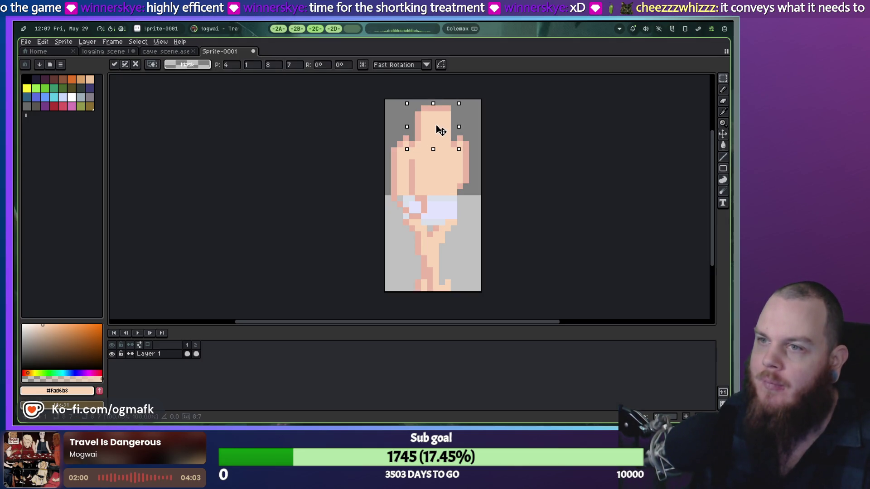
key(ctrl+d)
key(i)
click(410, 135)
key(b)
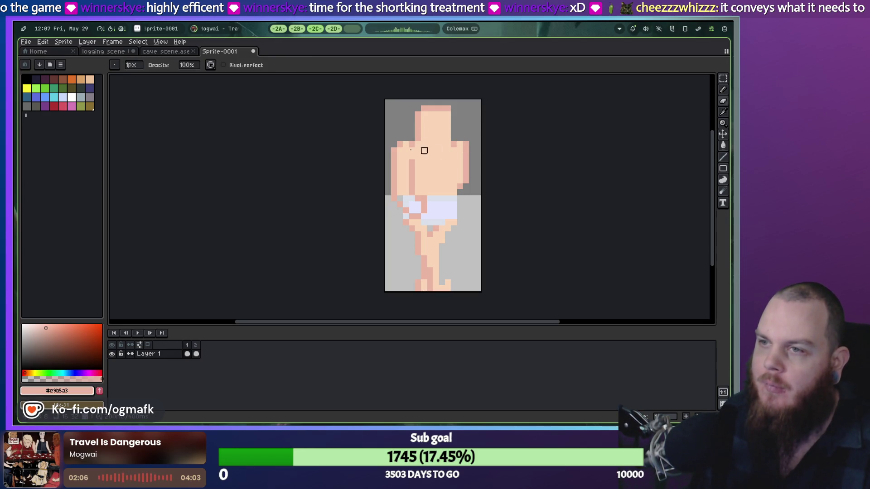
key(e)
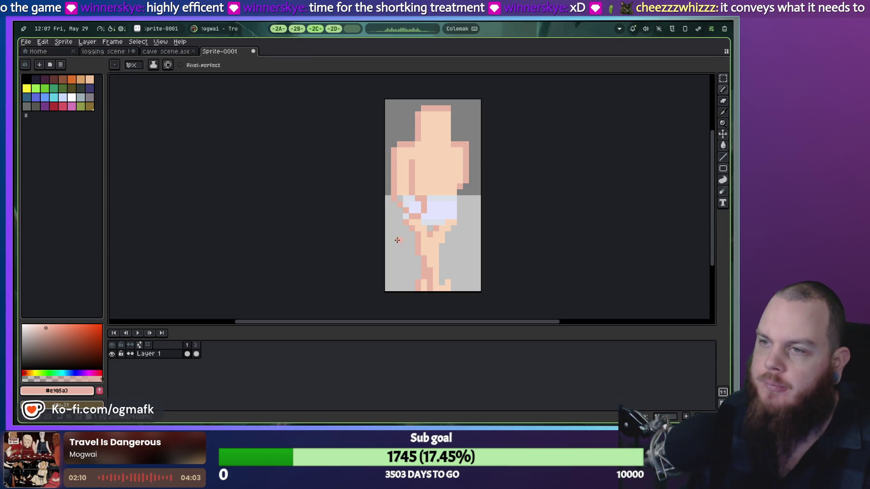
Preview the animation, then paint light skin over the lavender at the hip.
click(138, 334)
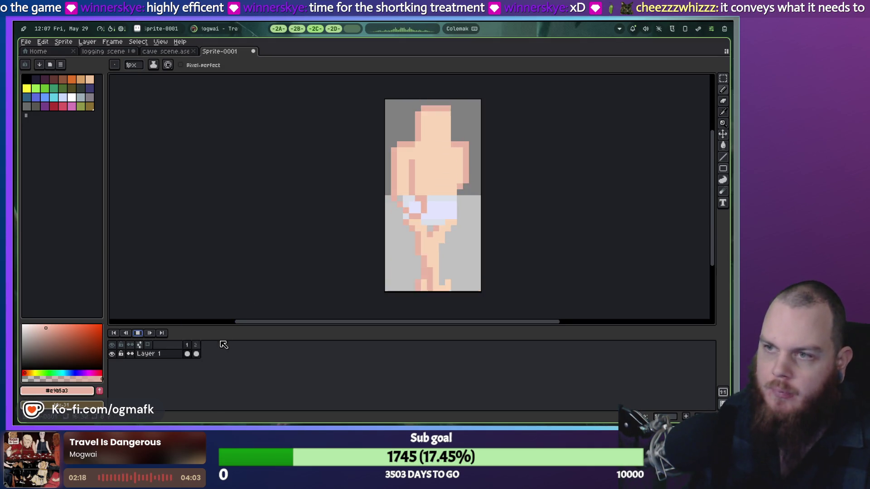
click(143, 337)
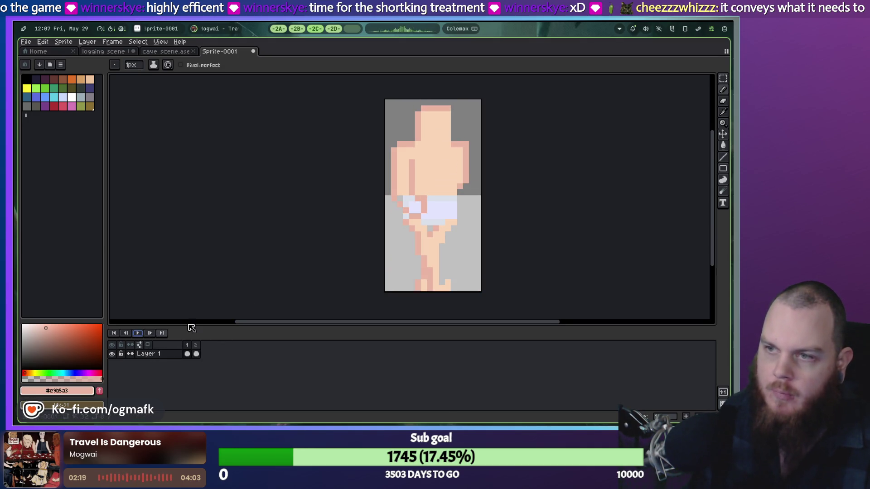
alt+click(407, 190)
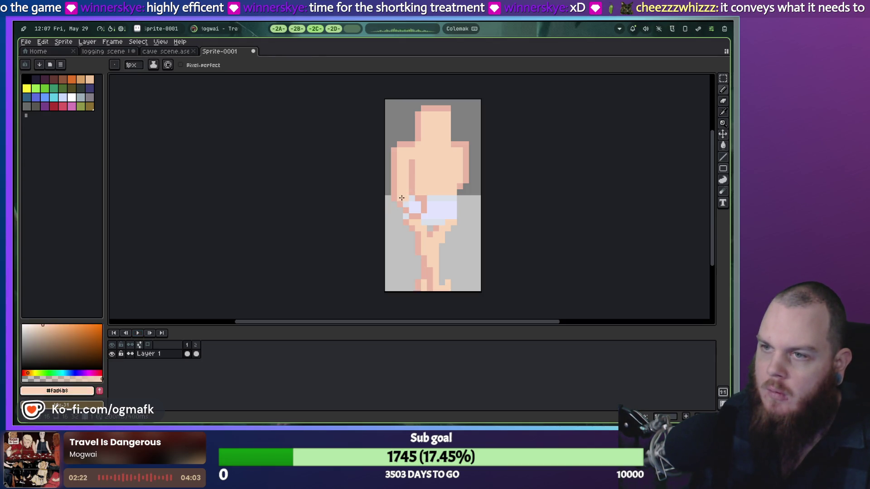
click(415, 210)
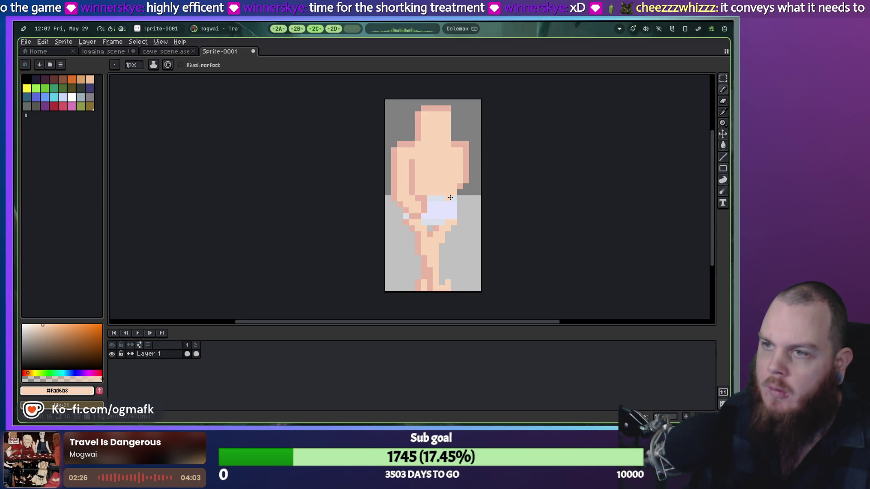
On frame 2, add a left-hand skin pixel, remove the arm crease and shade the left arm darker pink.
key(Right)
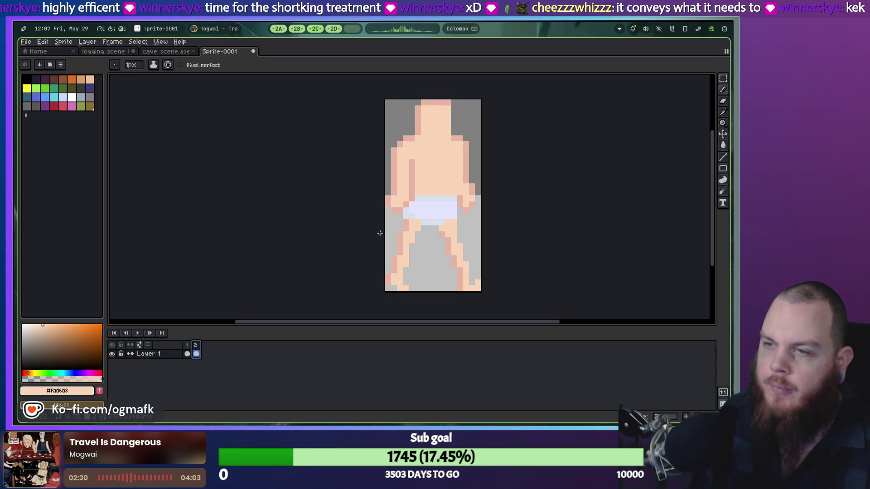
key(i)
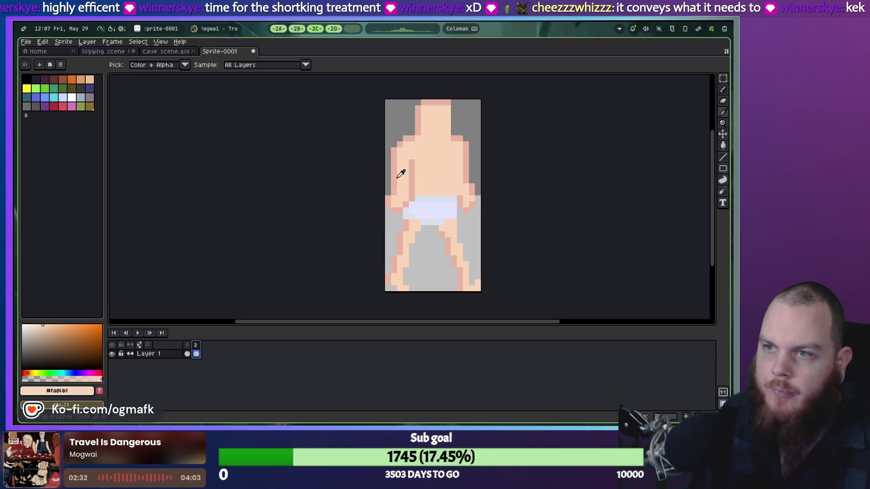
key(b)
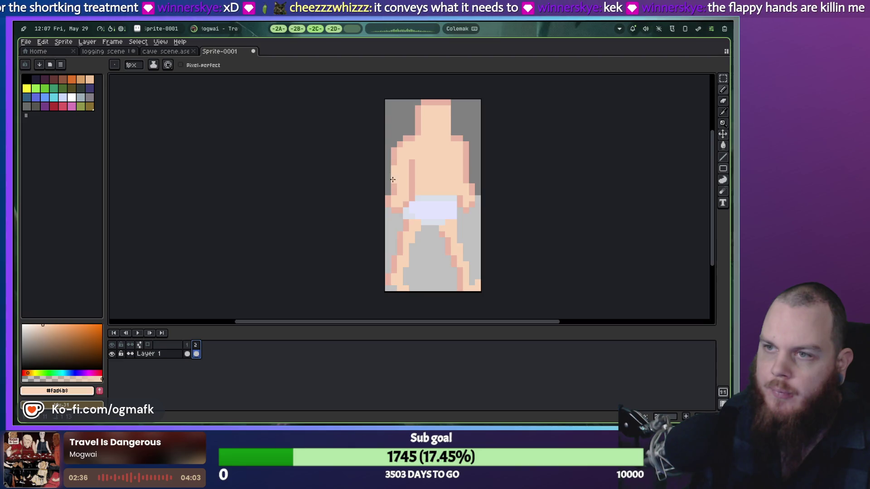
click(390, 194)
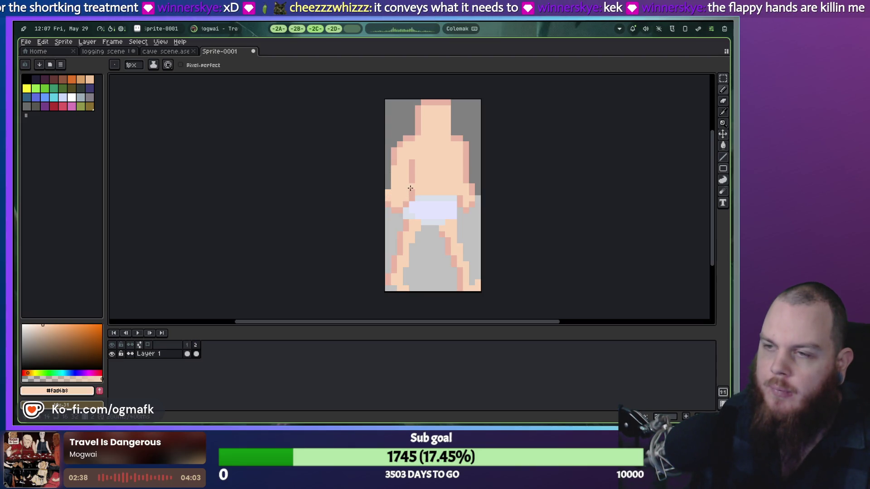
drag(412, 162, 412, 178)
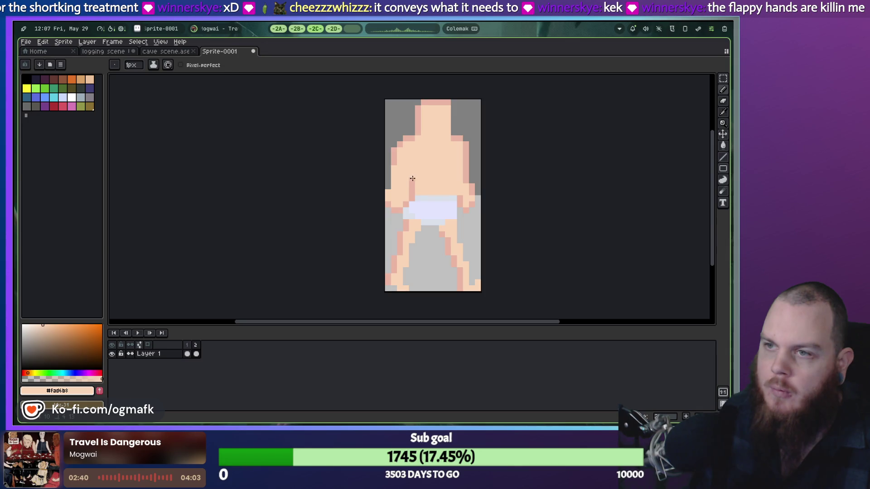
key(alt)
alt+click(397, 162)
drag(412, 162, 408, 180)
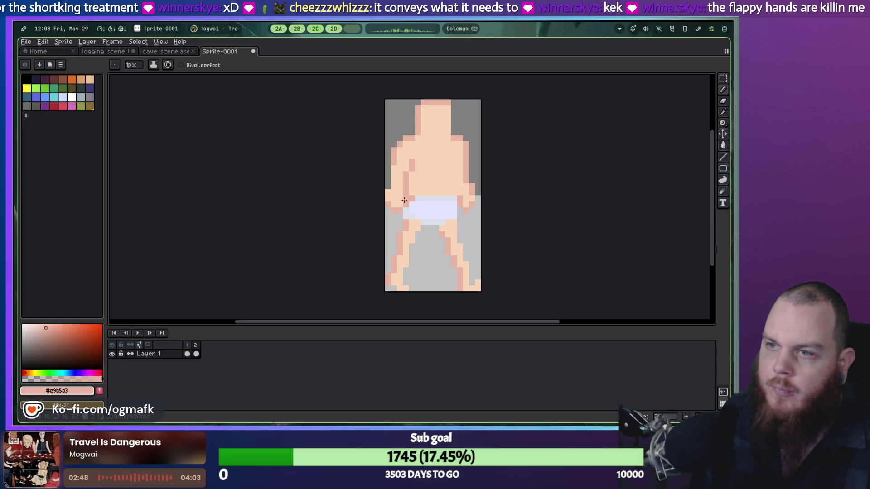
Sample the shorts' lavender shades and add a lavender pixel on the hip.
alt+click(411, 199)
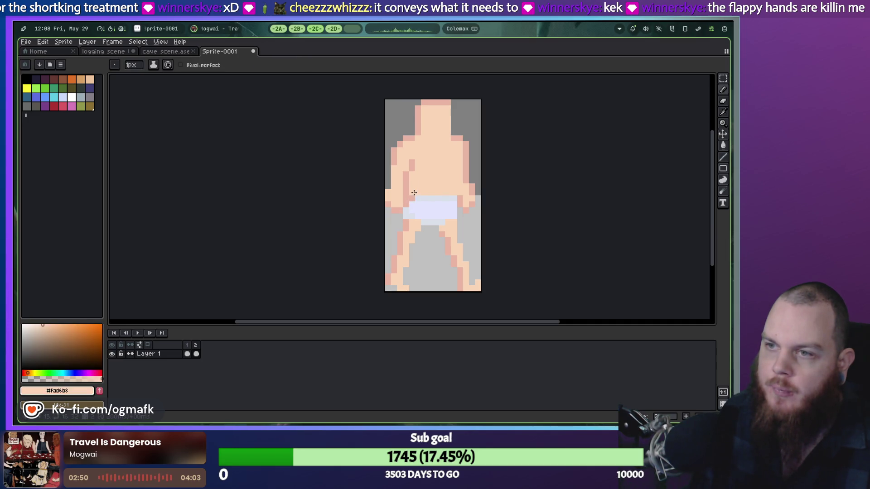
alt+click(422, 198)
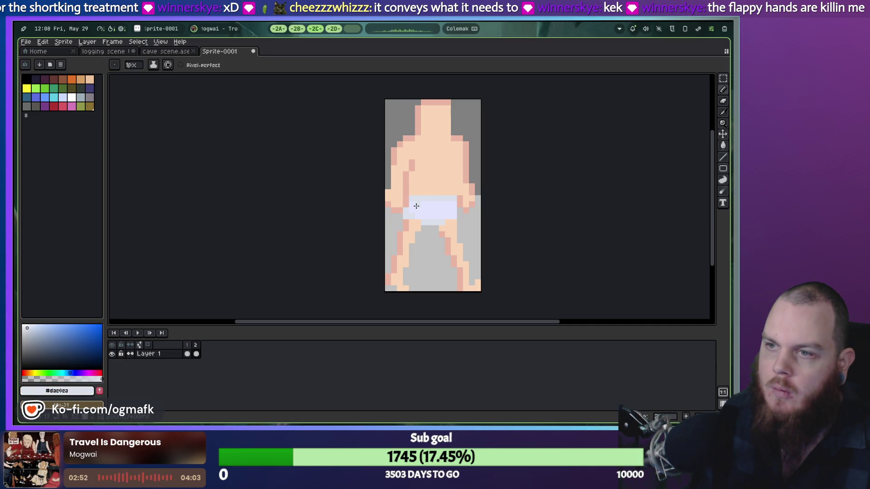
alt+click(409, 209)
click(449, 192)
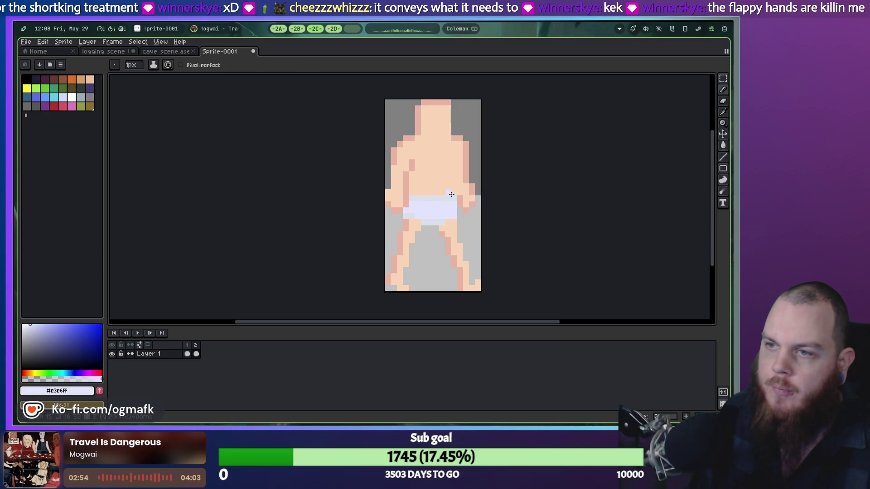
alt+click(411, 214)
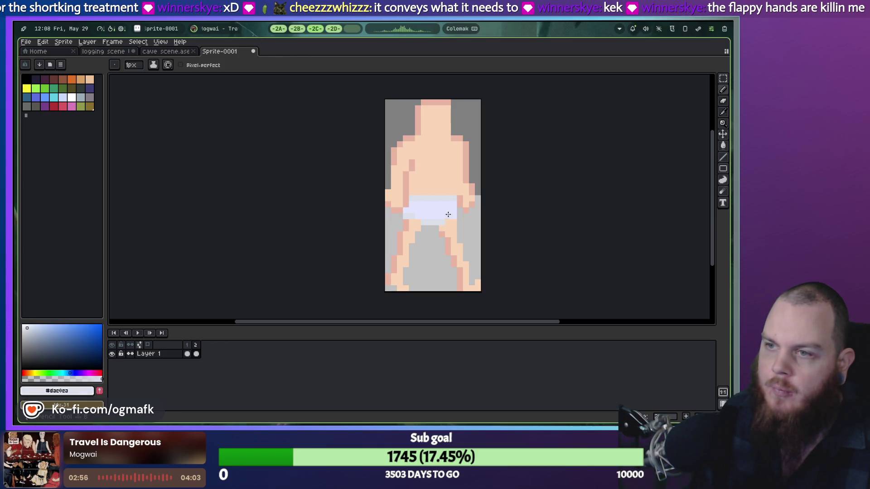
Go to frame 1 and preview the walk animation, then stop it.
click(189, 351)
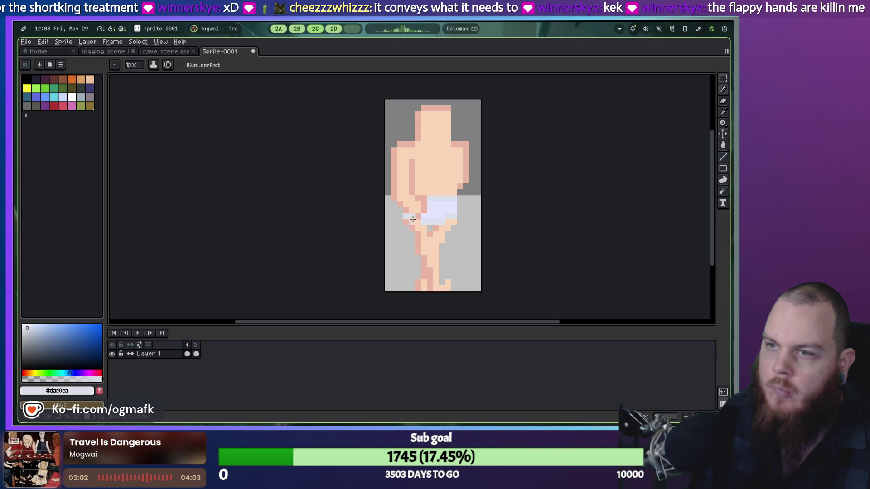
click(140, 334)
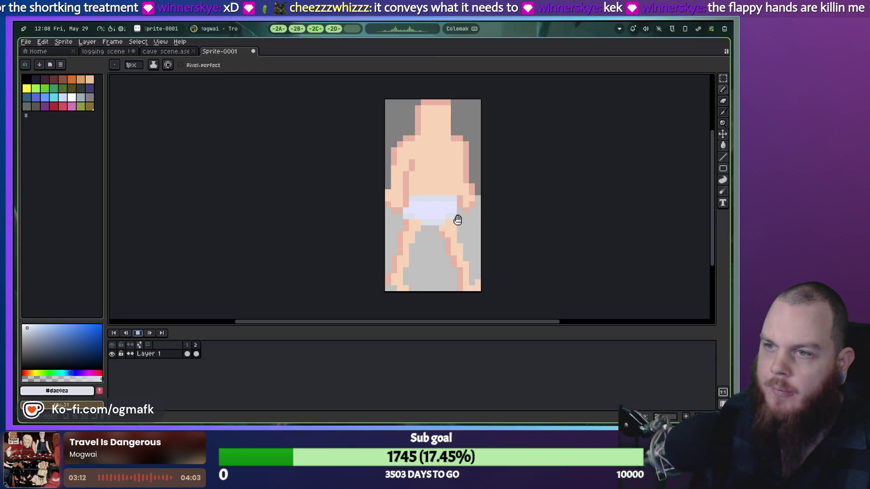
key(i)
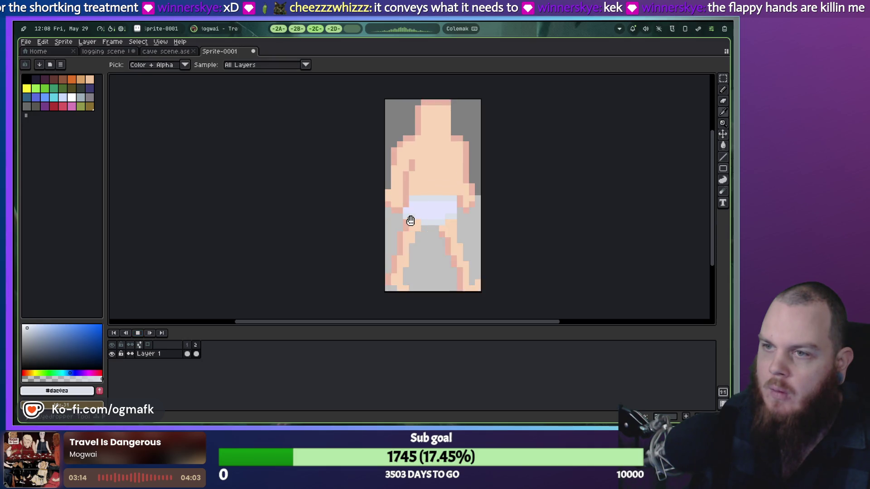
key(Return)
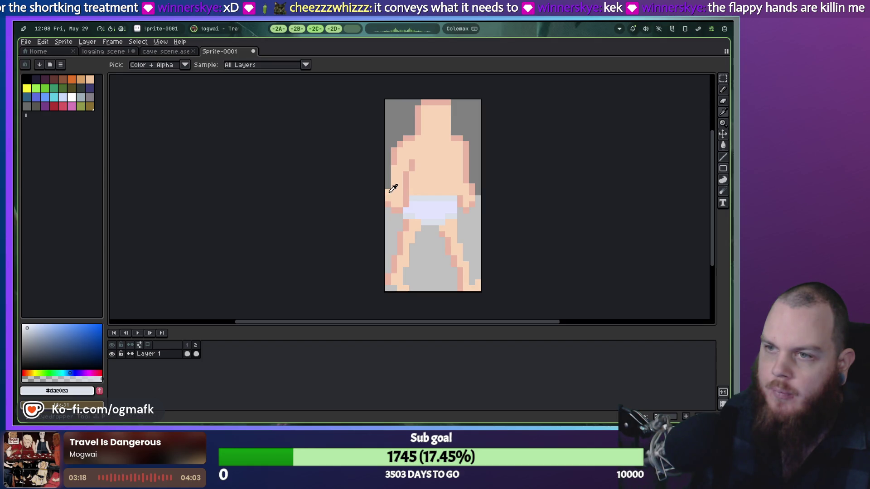
Pick the darker skin shade and add a darker pixel on the chest.
key(e)
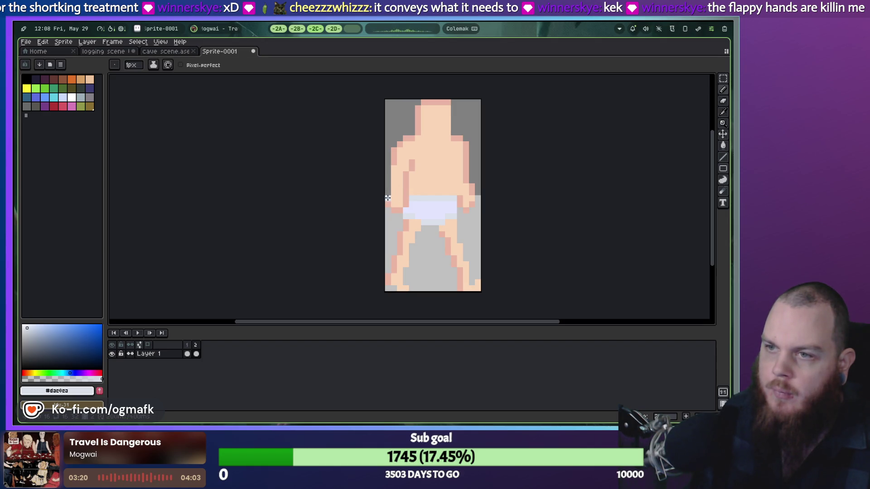
key(i)
key(b)
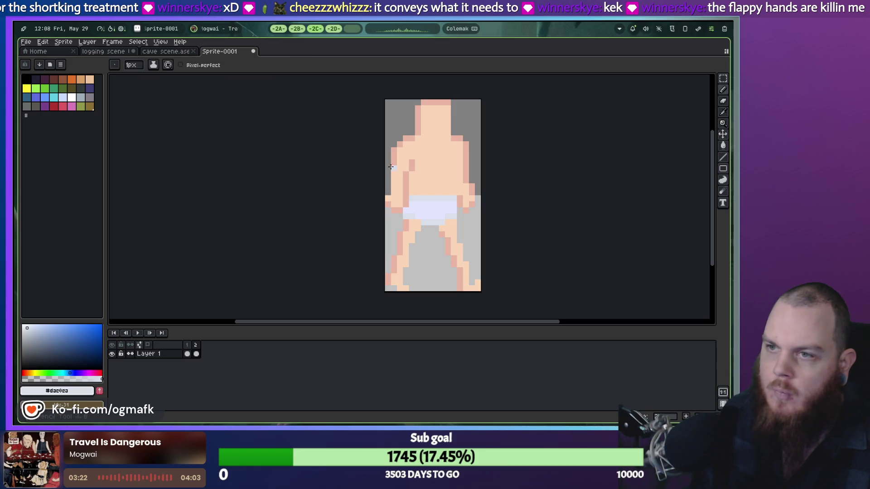
alt+click(395, 174)
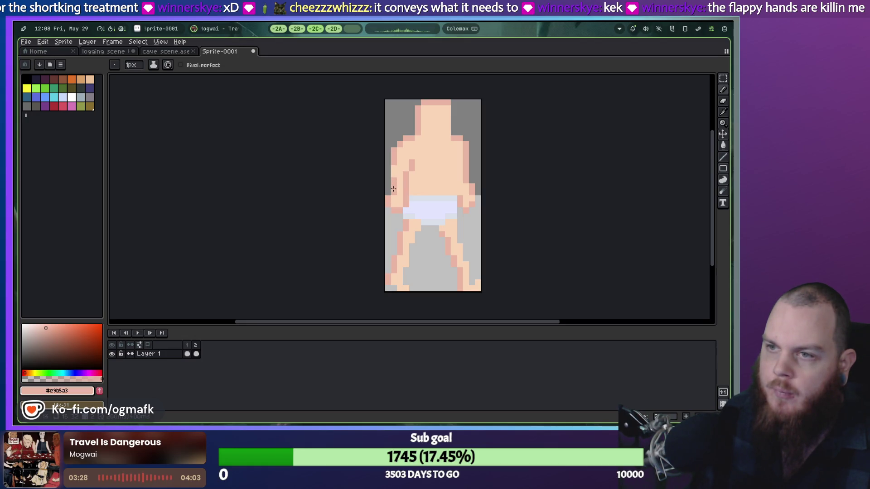
key(i)
key(i)
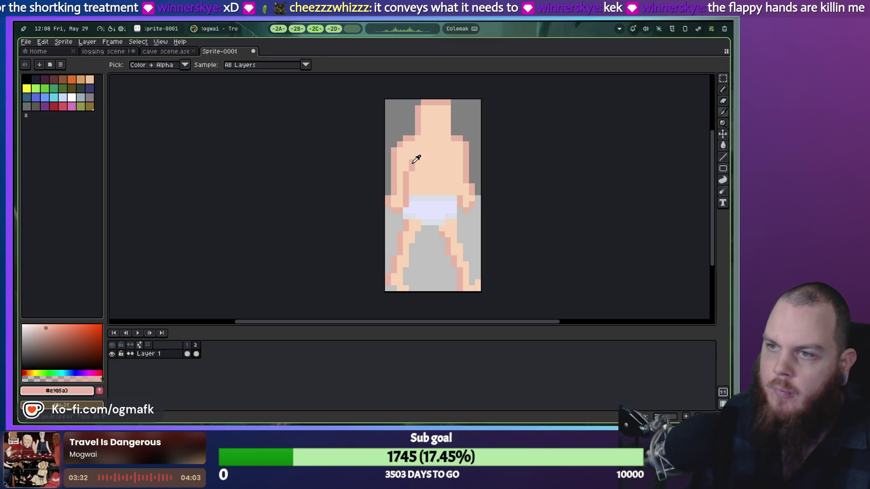
click(416, 170)
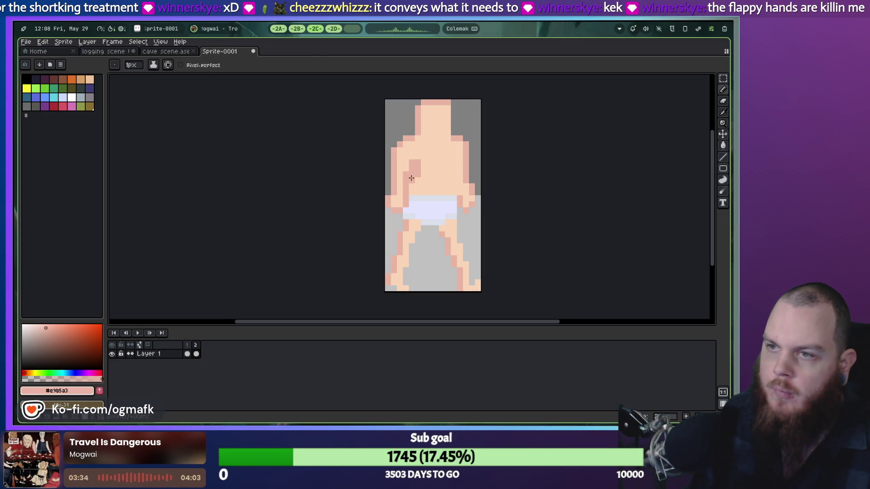
key(i)
key(b)
Repaint the darker chest patch with light skin and play the two-frame walk.
alt+click(405, 188)
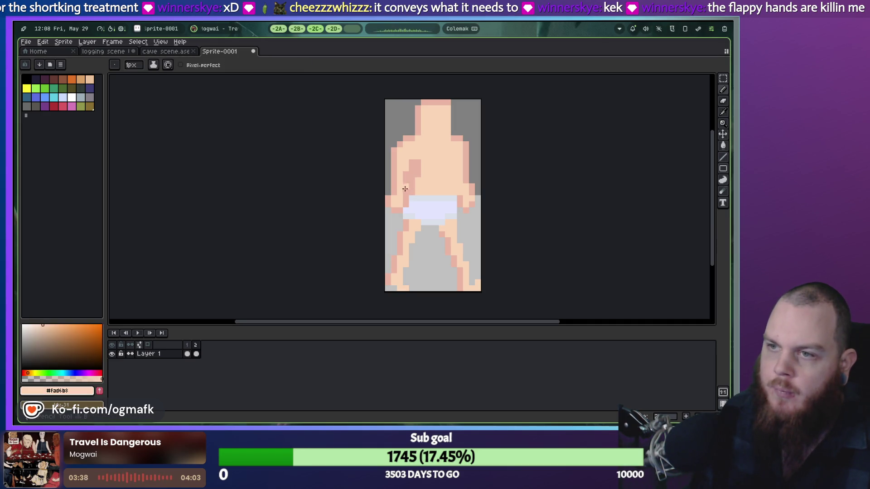
click(406, 178)
drag(412, 173, 412, 161)
click(413, 175)
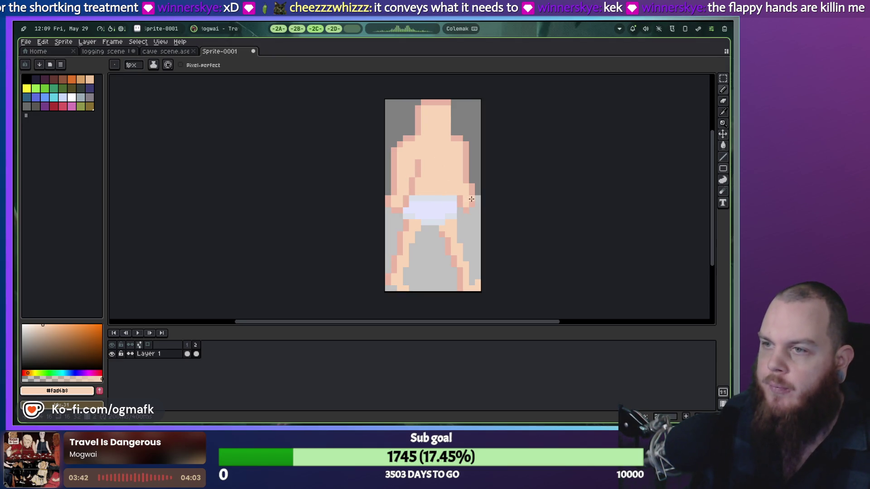
click(137, 333)
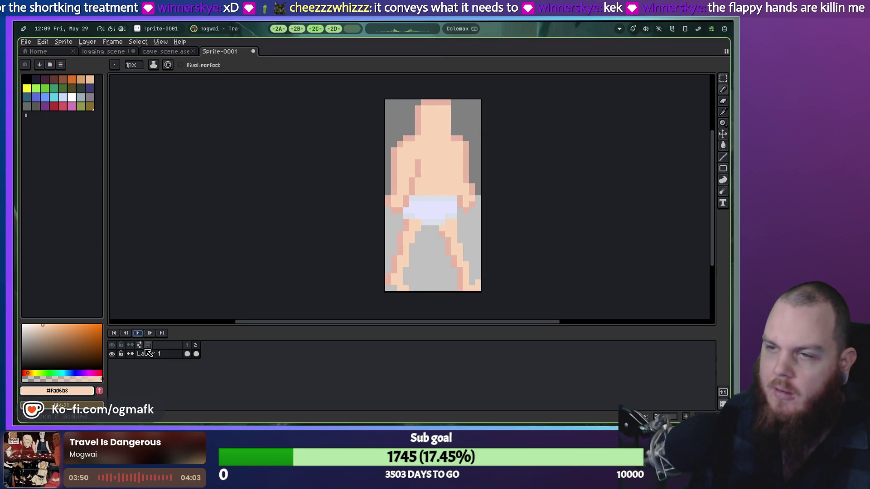
Stop playback on frame 1 and draw a darker skin shading line up the arm.
click(187, 353)
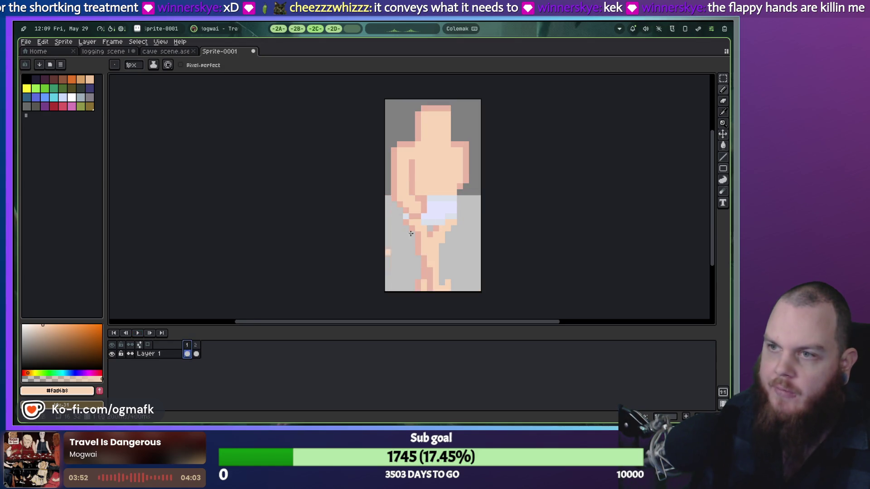
key(i)
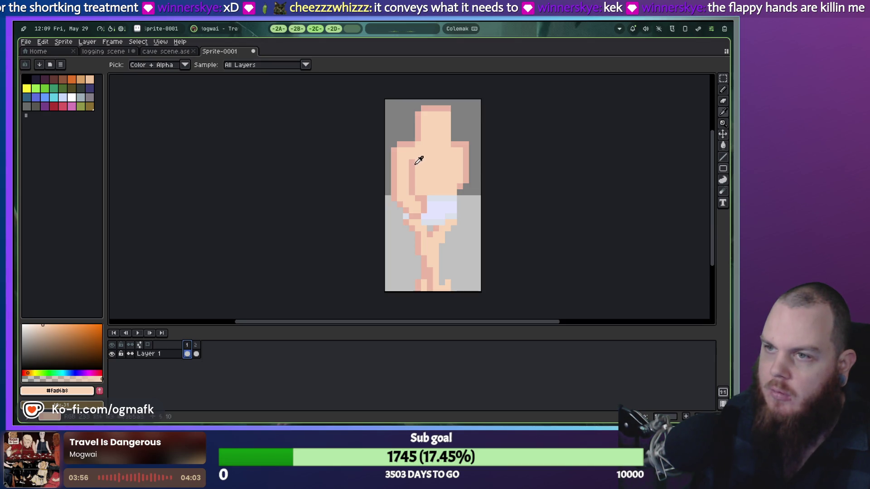
key(b)
key(i)
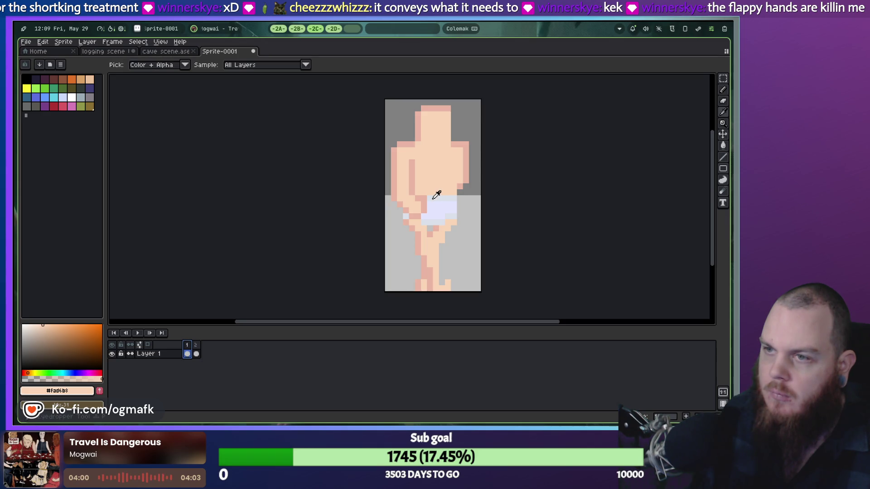
click(425, 196)
key(b)
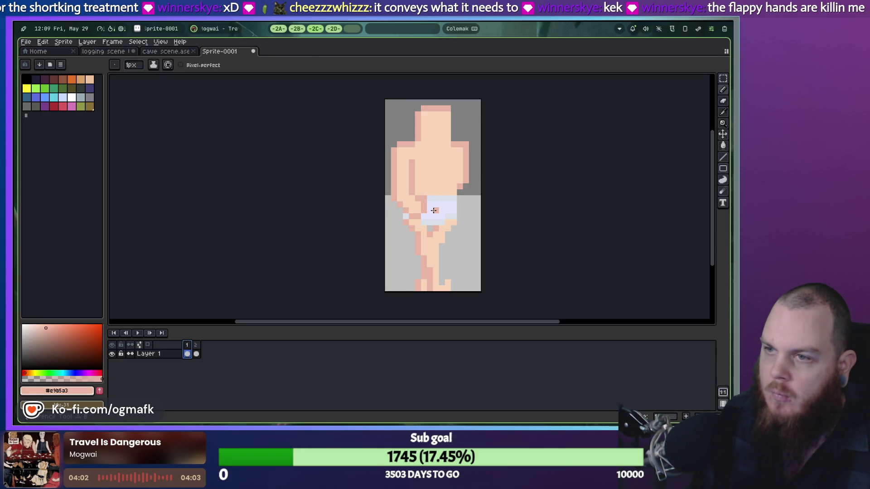
drag(434, 210, 435, 201)
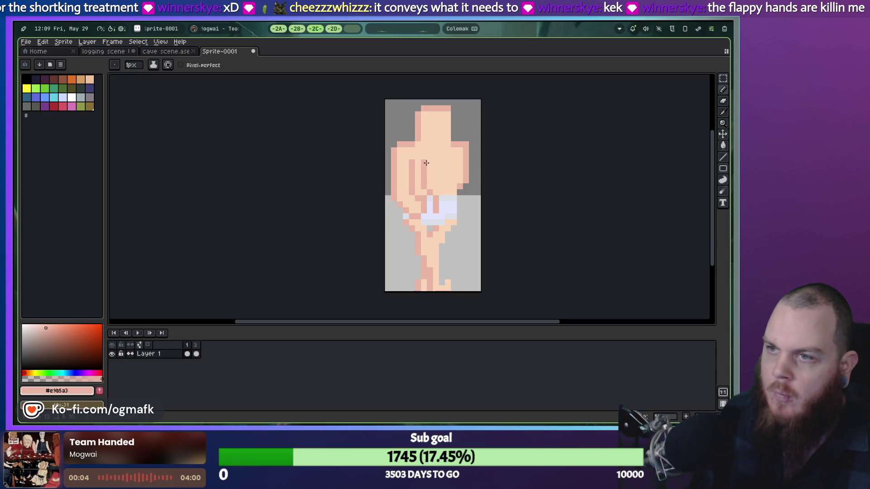
Paint a vertical light peach skin stroke down the torso.
key(i)
key(b)
key(i)
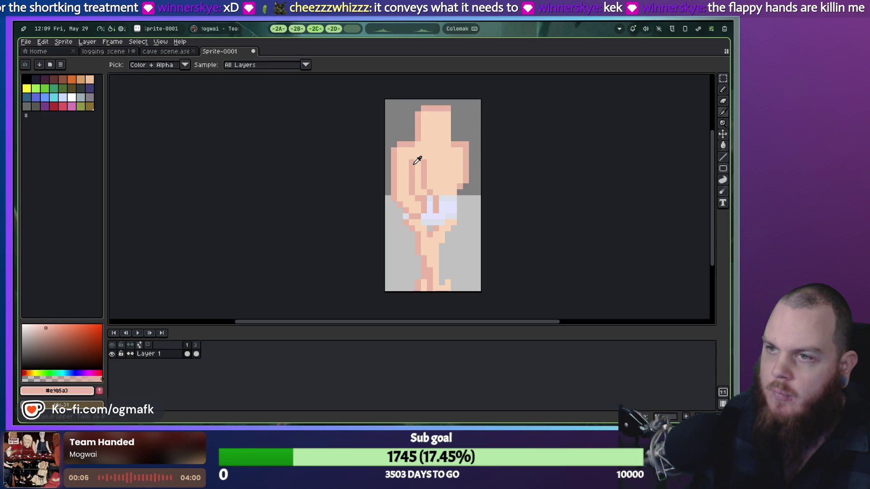
click(413, 161)
key(b)
drag(413, 162, 414, 191)
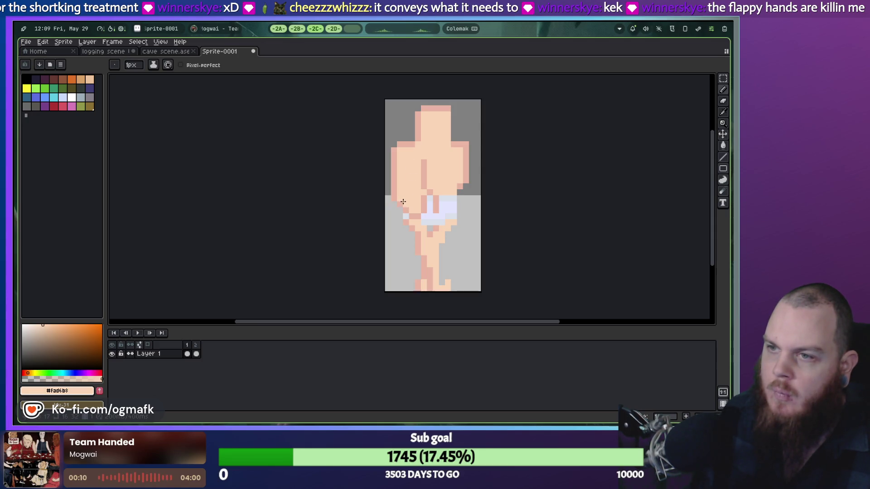
Pick the darker skin shade and undo the last pencil stroke.
key(i)
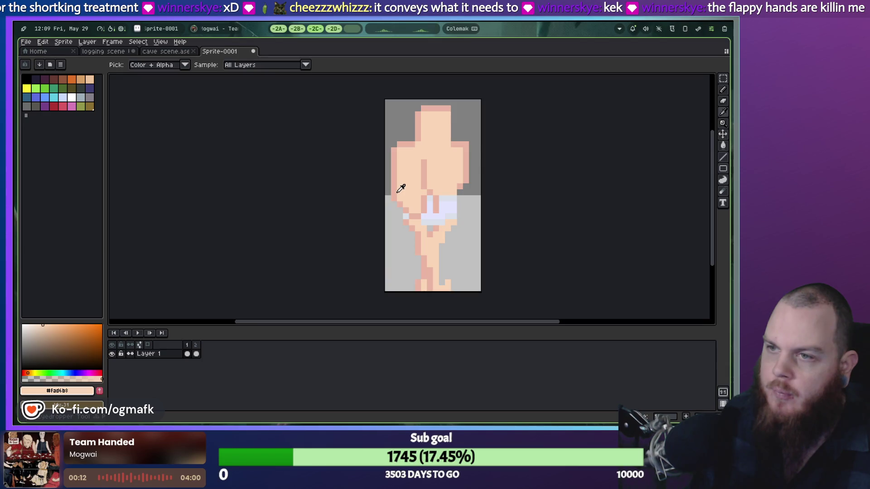
key(b)
key(i)
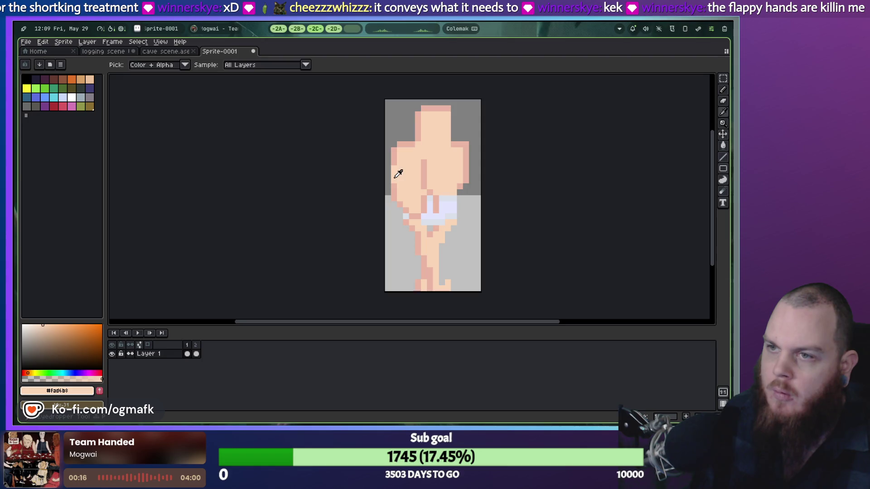
key(b)
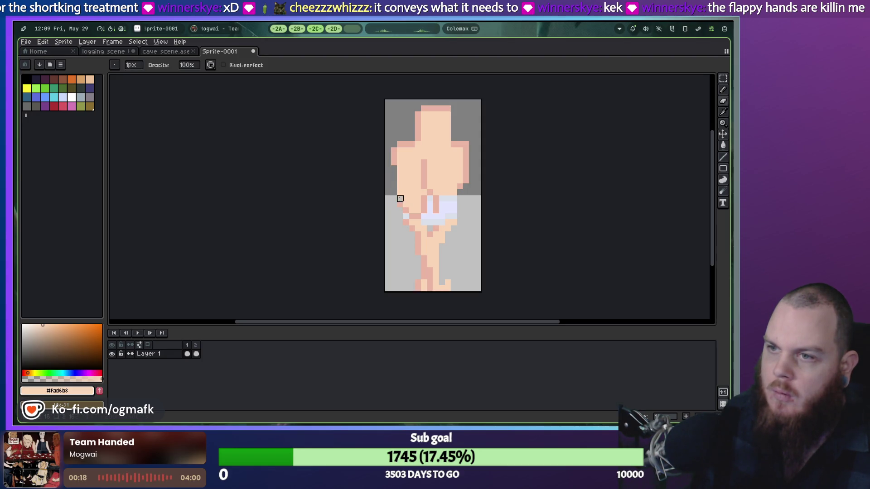
key(b)
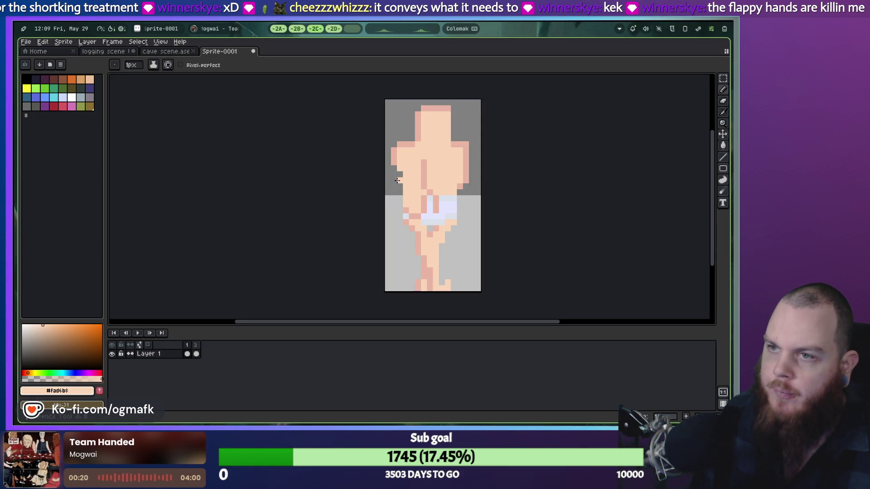
alt+click(398, 168)
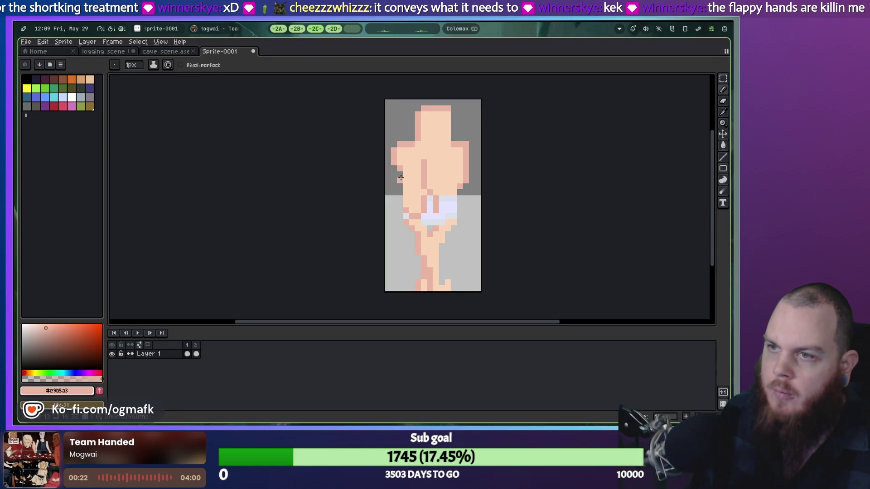
key(v)
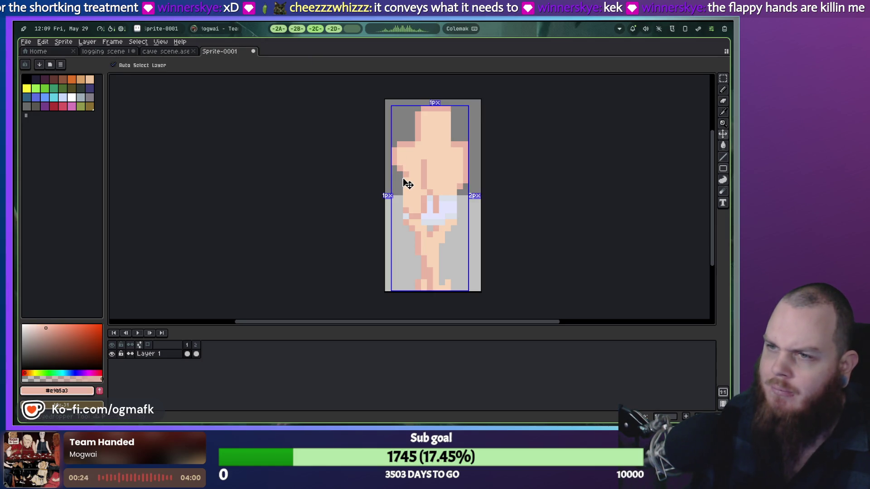
key(ctrl+z)
Sample the light skin and blue shorts shades around the hand over the briefs.
key(i)
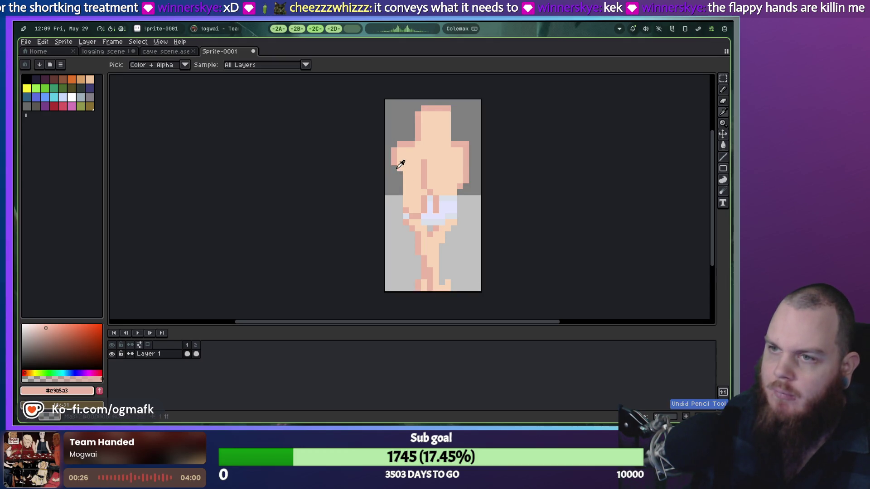
key(b)
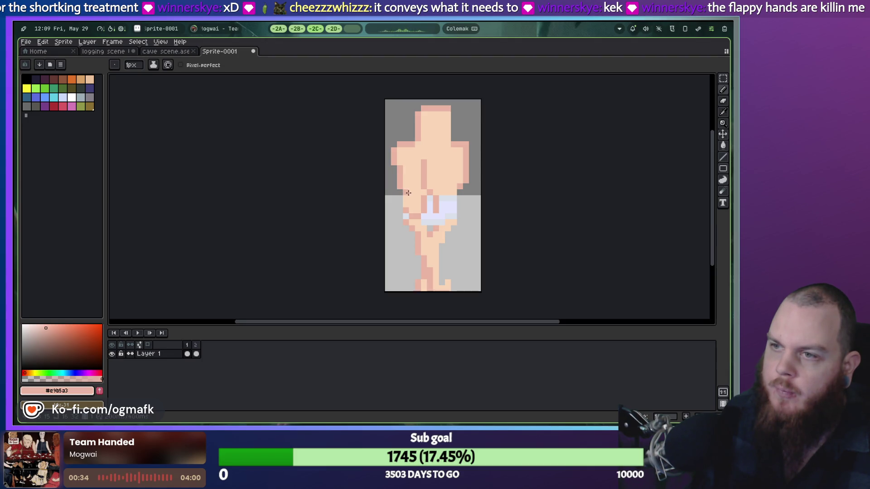
alt+click(413, 216)
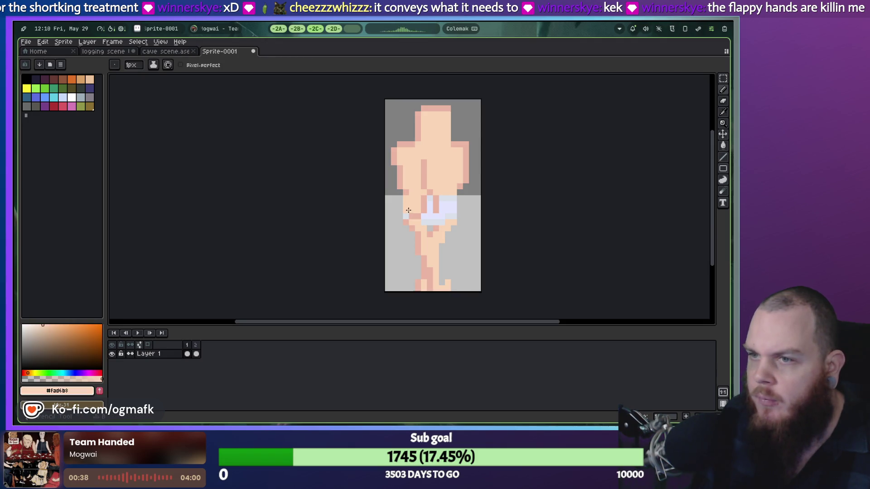
alt+click(422, 217)
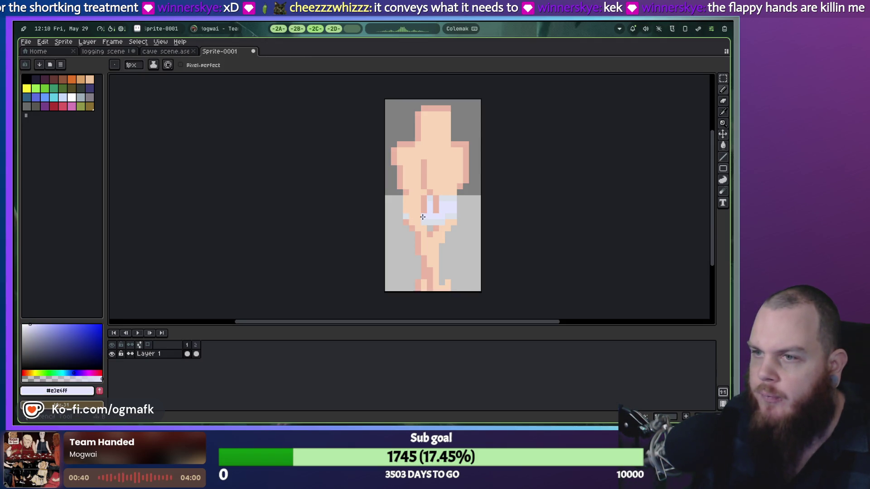
alt+click(411, 218)
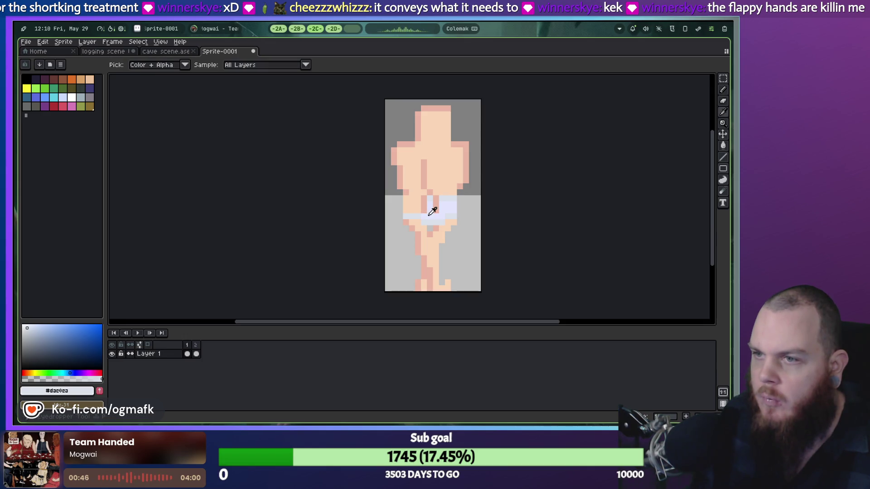
Sample the shorts and skin shades and add a pink pixel on the shorts.
alt+click(410, 213)
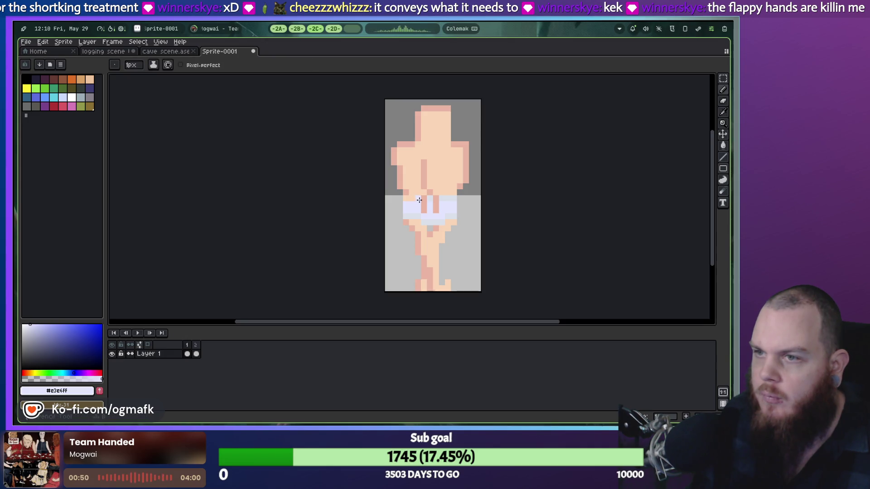
alt+click(420, 198)
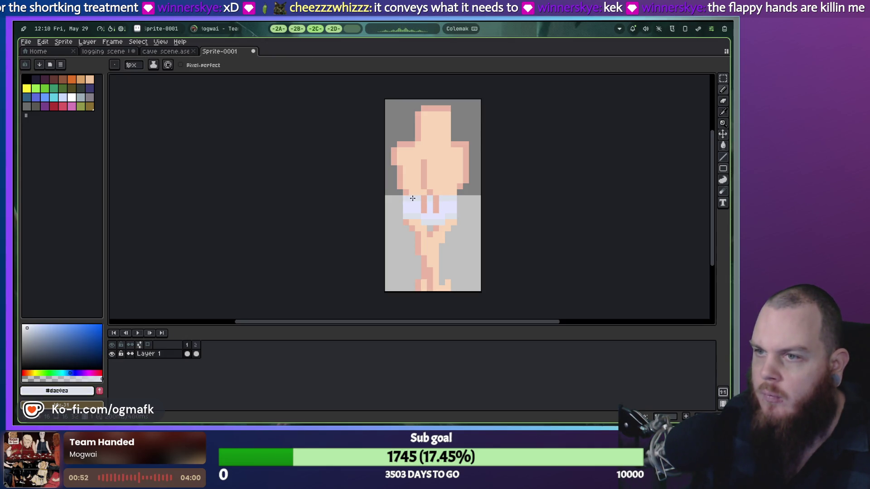
alt+click(412, 192)
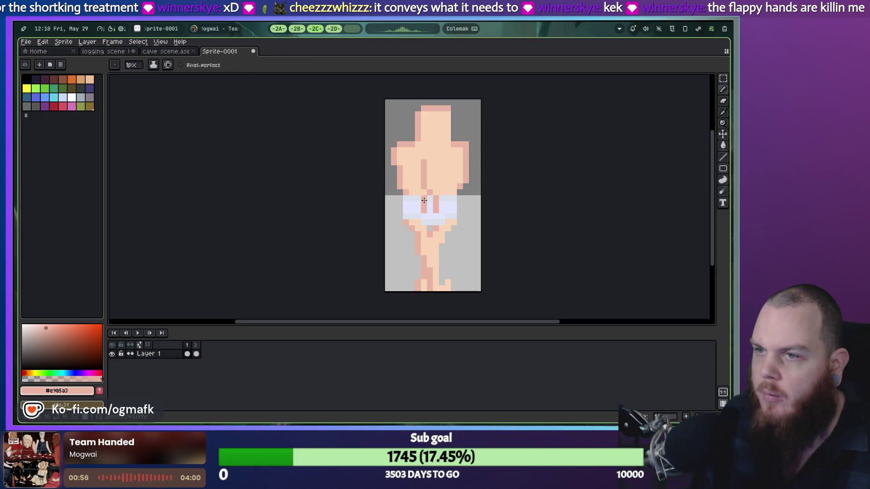
alt+click(423, 200)
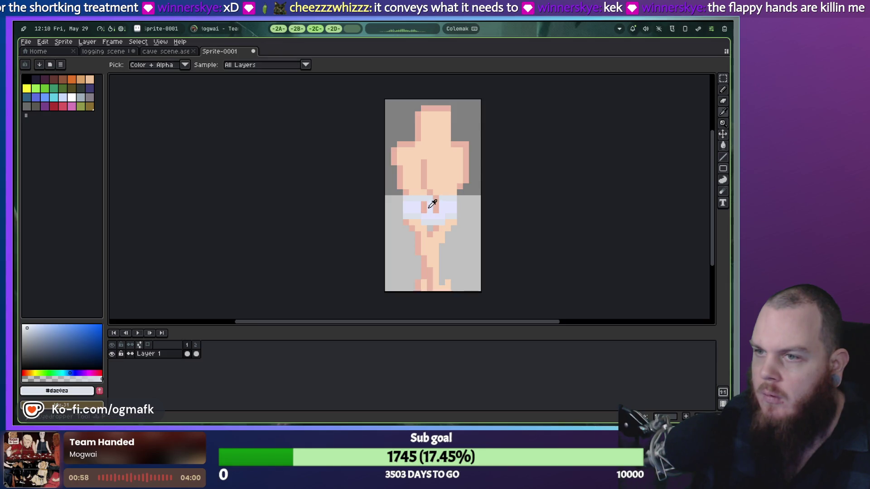
alt+click(424, 212)
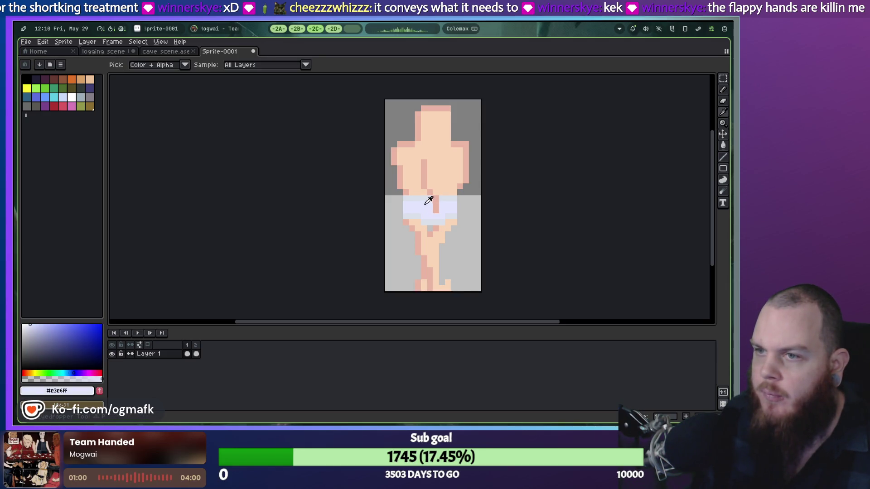
alt+click(431, 212)
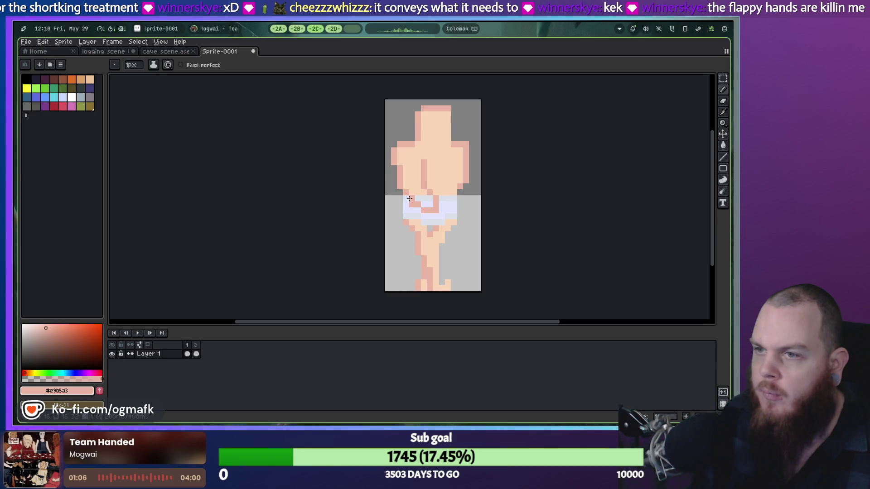
click(449, 205)
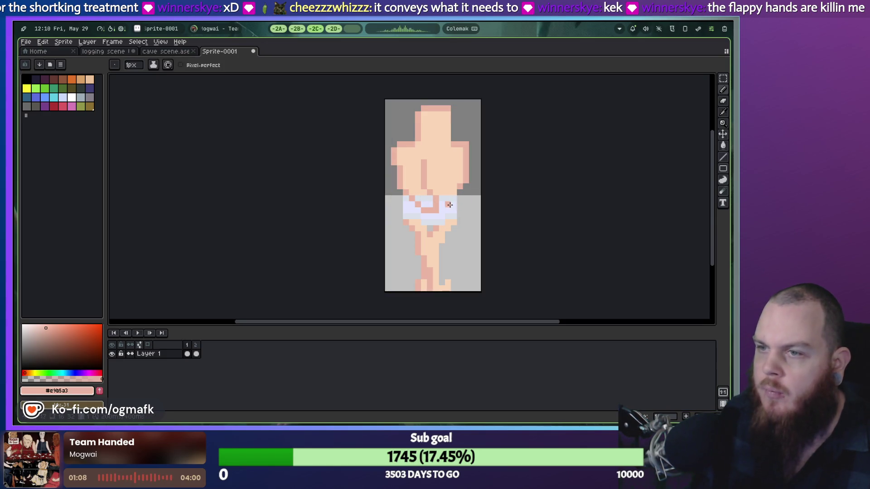
Pick the darker skin tone for the bent arm and preview the two-frame animation.
alt+click(422, 198)
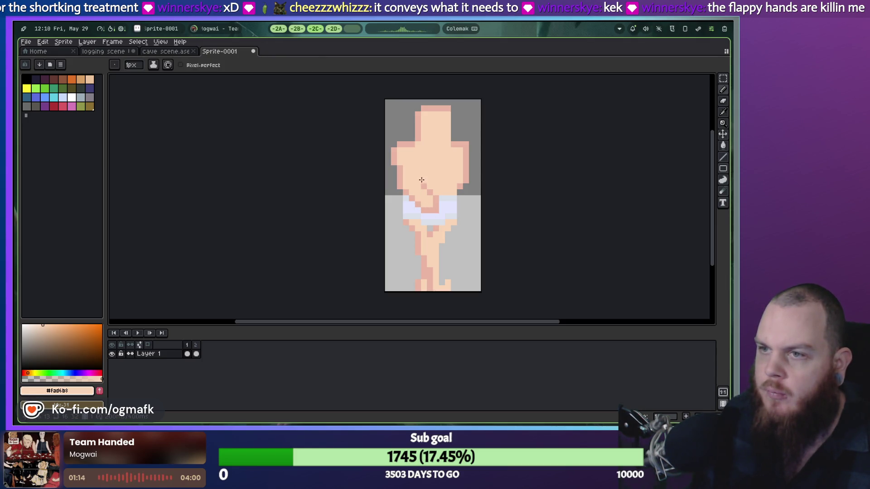
key(alt)
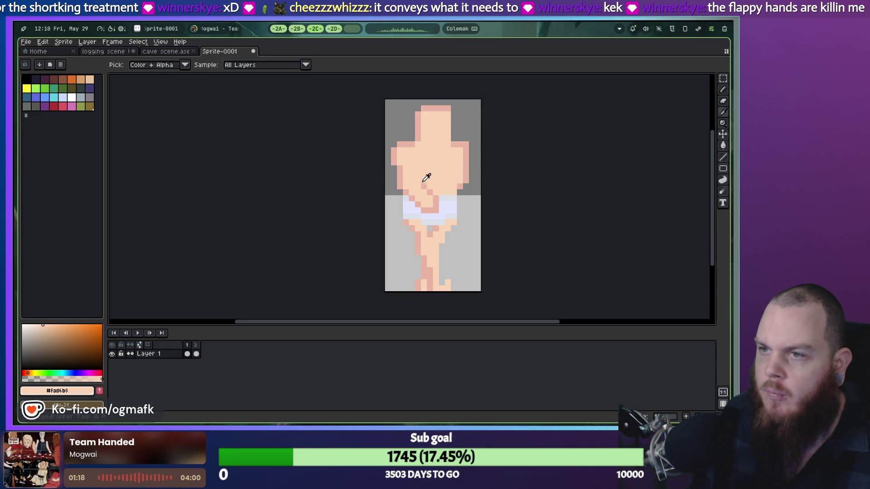
alt+click(425, 181)
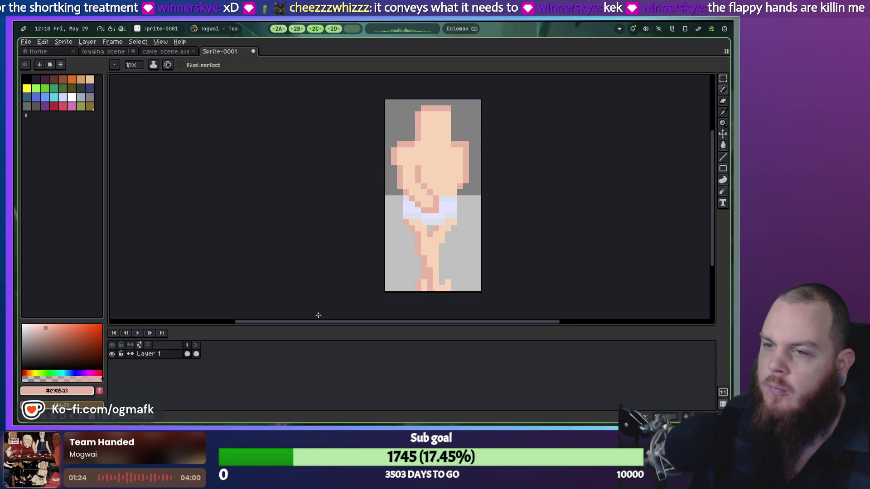
click(137, 334)
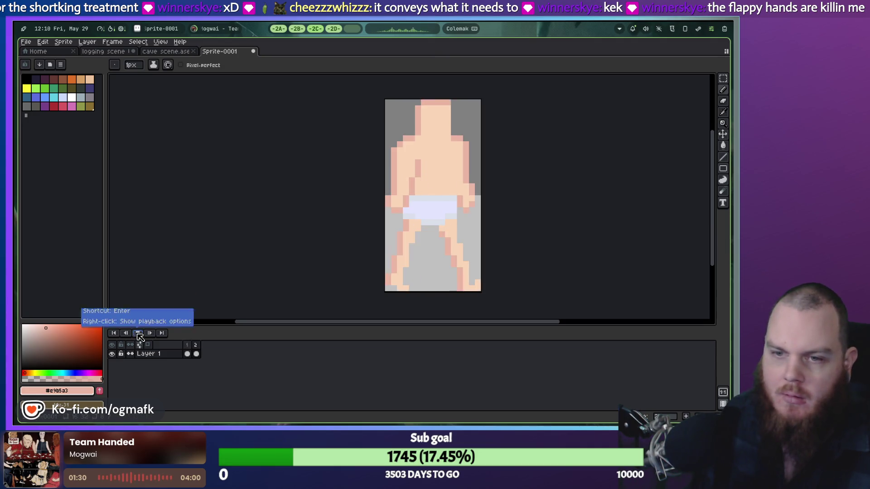
Touch up frame 2's right hand with the lighter skin tone and replay the animation.
click(138, 334)
click(196, 354)
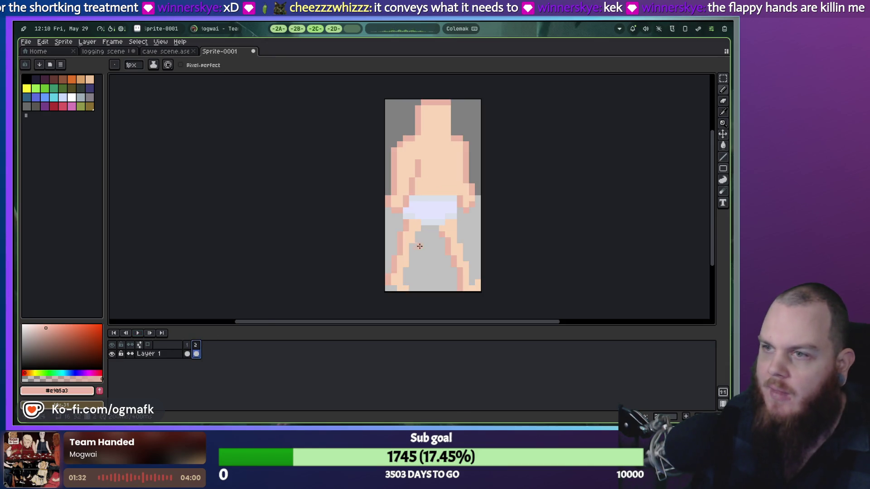
alt+click(472, 204)
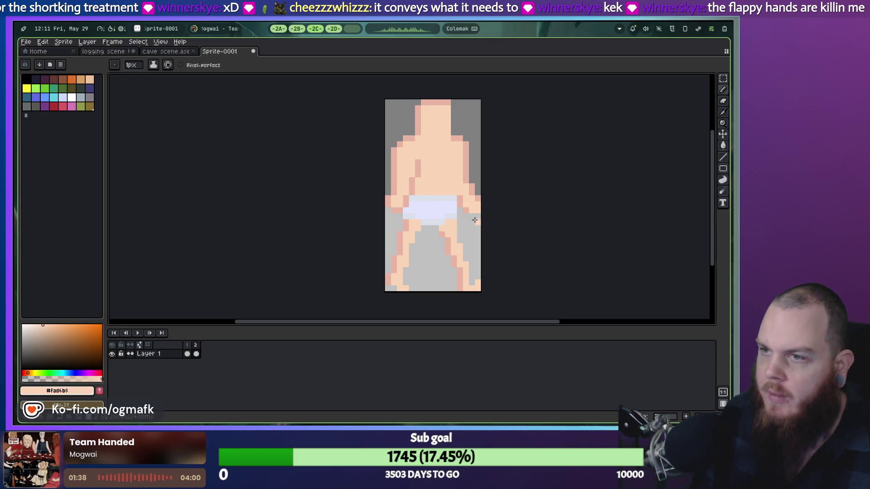
click(138, 334)
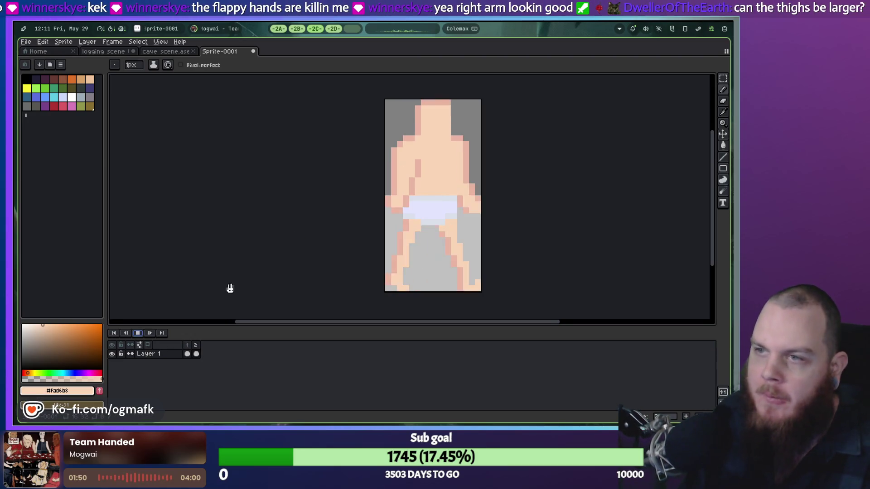
click(138, 333)
Flip between frames 2 and 1 to compare the poses, ending on frame 1.
click(196, 347)
key(Left)
key(Right)
key(Left)
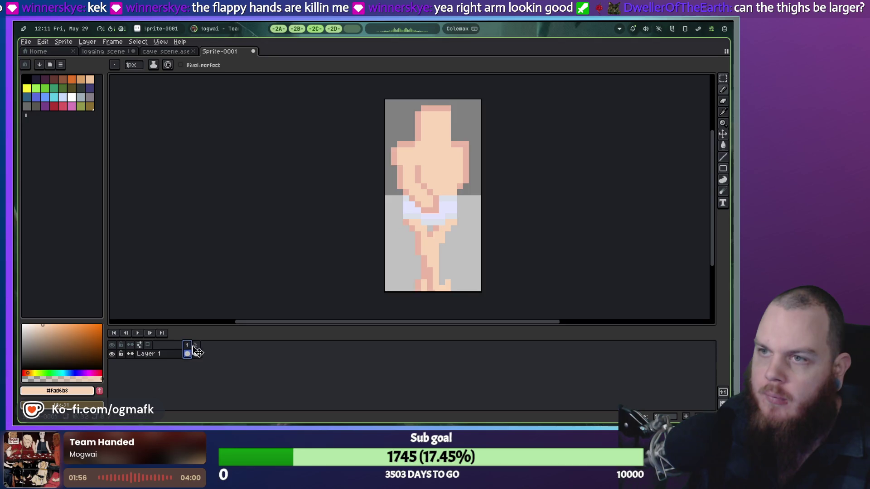
On frame 1, pick the darker skin tone, touch the arm edge and preview the walk.
click(194, 353)
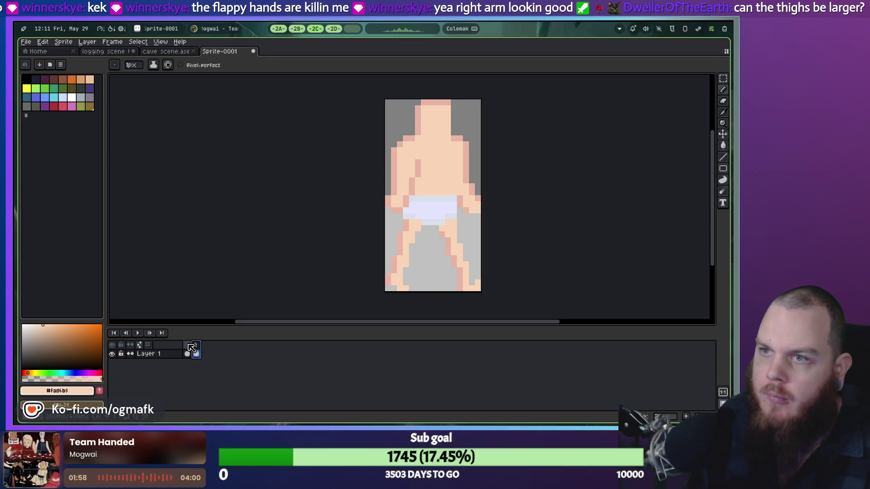
key(Left)
key(i)
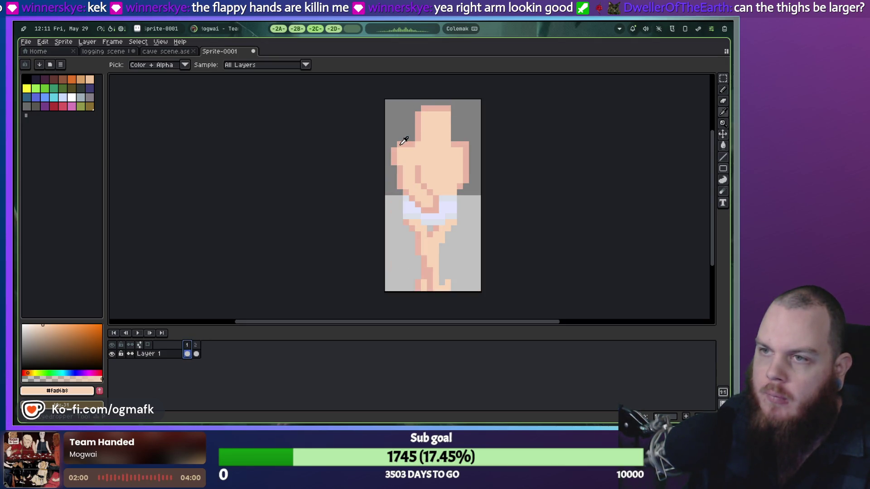
key(e)
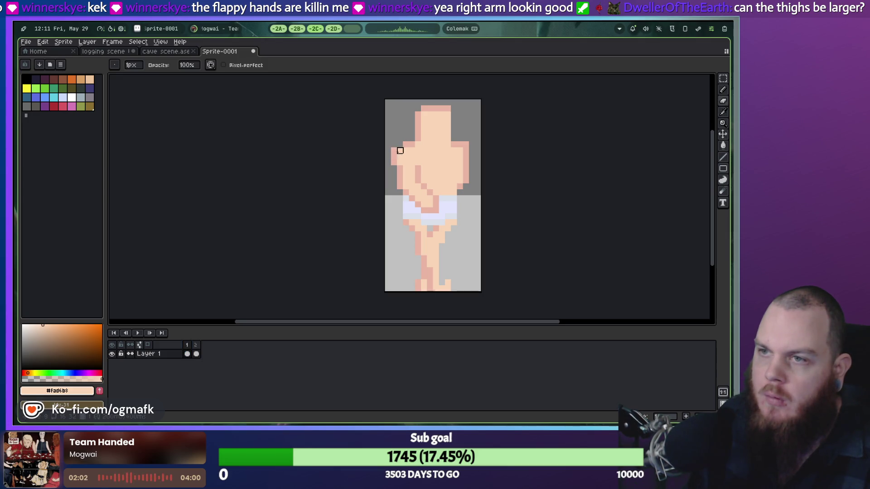
key(b)
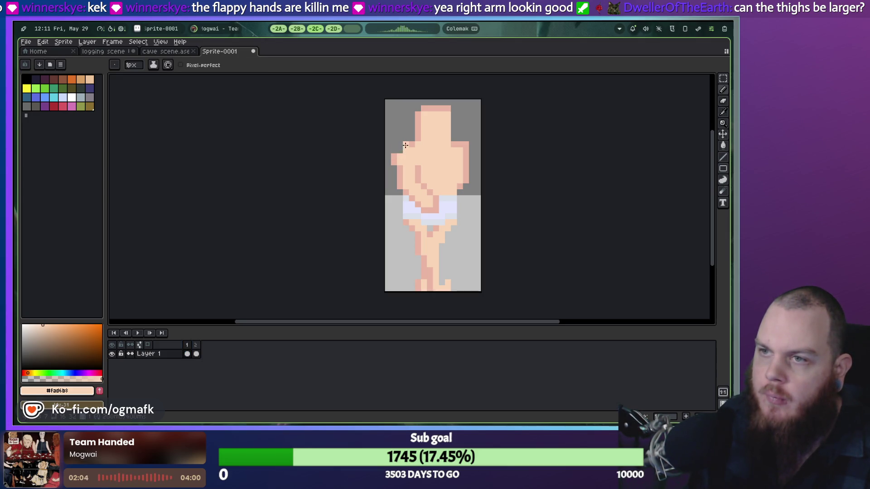
alt+click(400, 152)
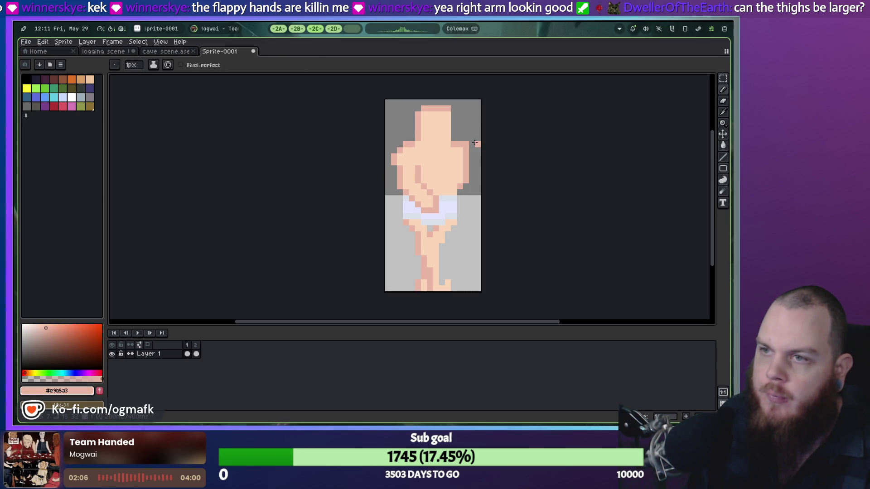
key(alt)
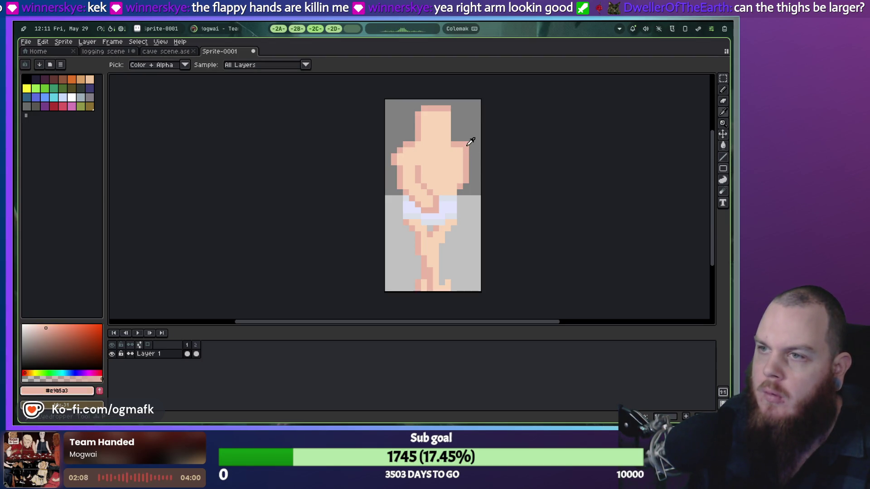
key(e)
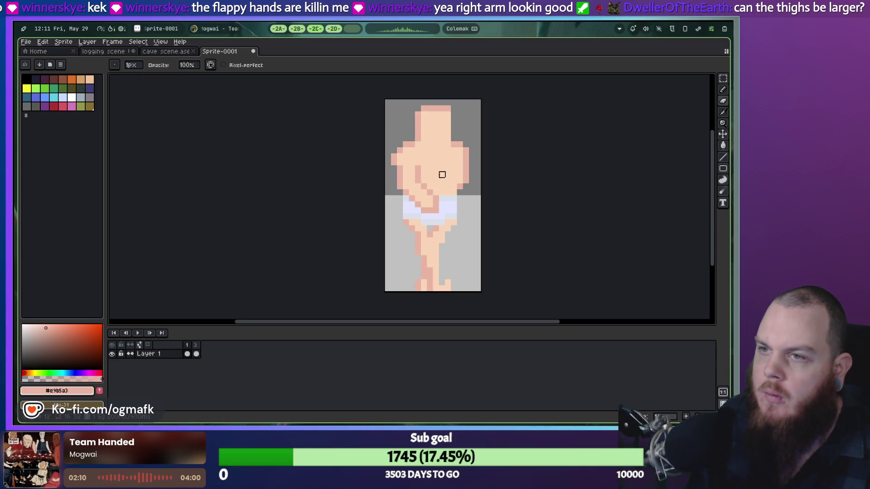
click(139, 333)
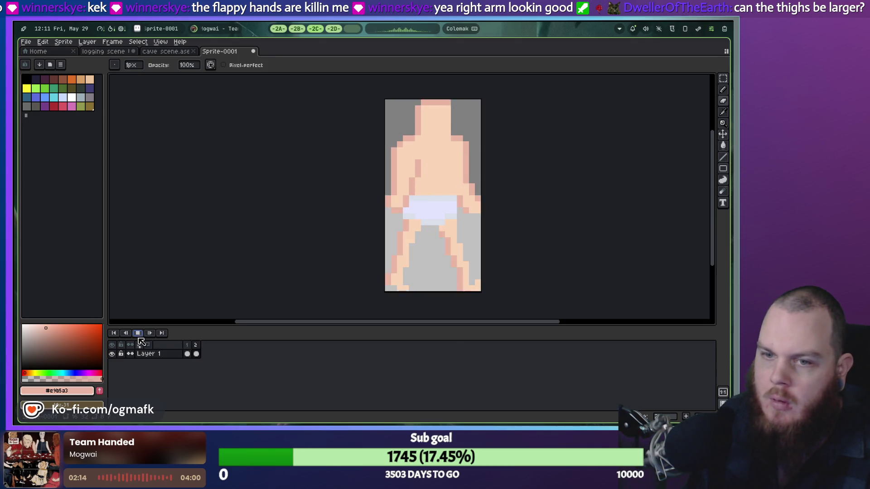
click(187, 354)
Clear a stray pixel on the arm's left edge, recolour it lighter skin, and replay.
key(i)
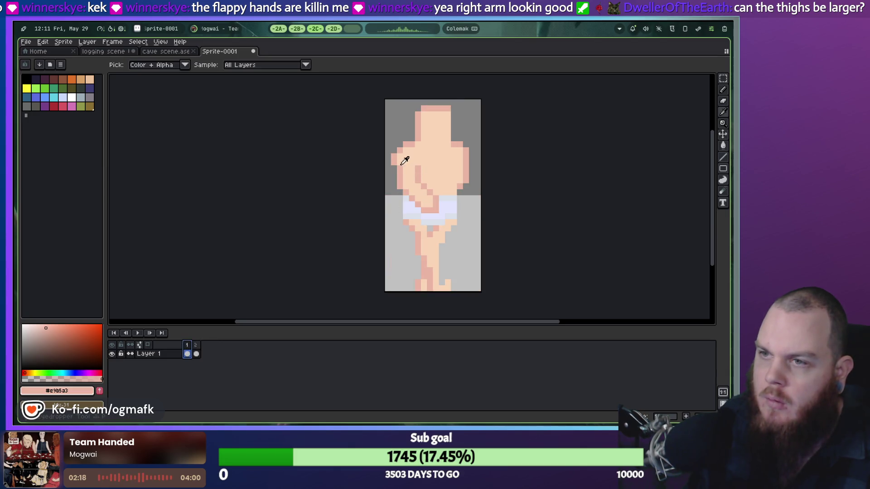
key(b)
click(399, 169)
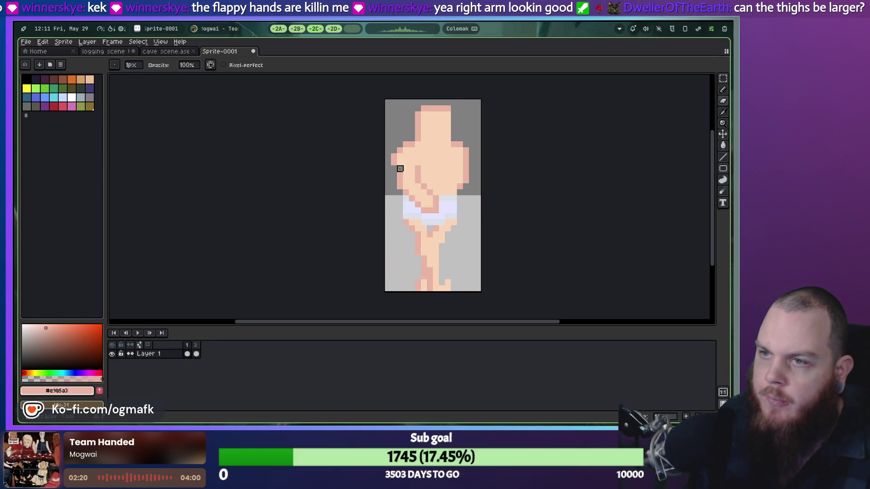
key(i)
click(400, 168)
key(e)
key(i)
click(403, 169)
key(b)
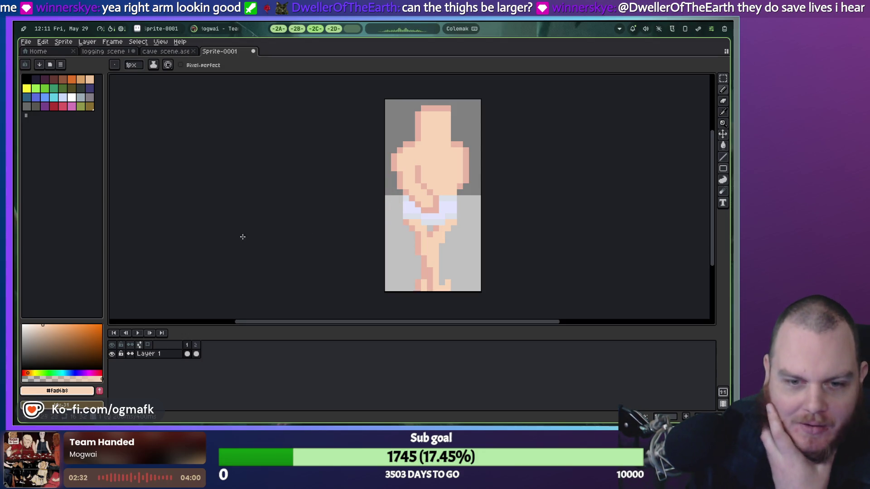
click(137, 333)
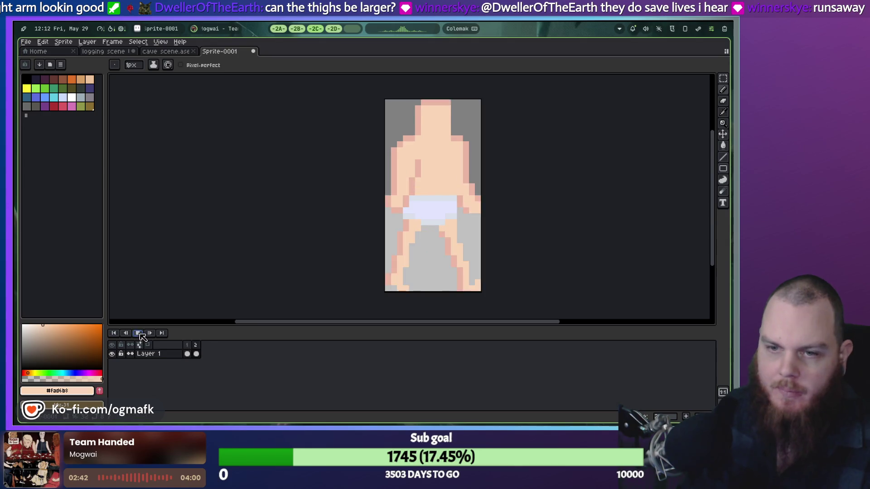
click(164, 53)
click(121, 54)
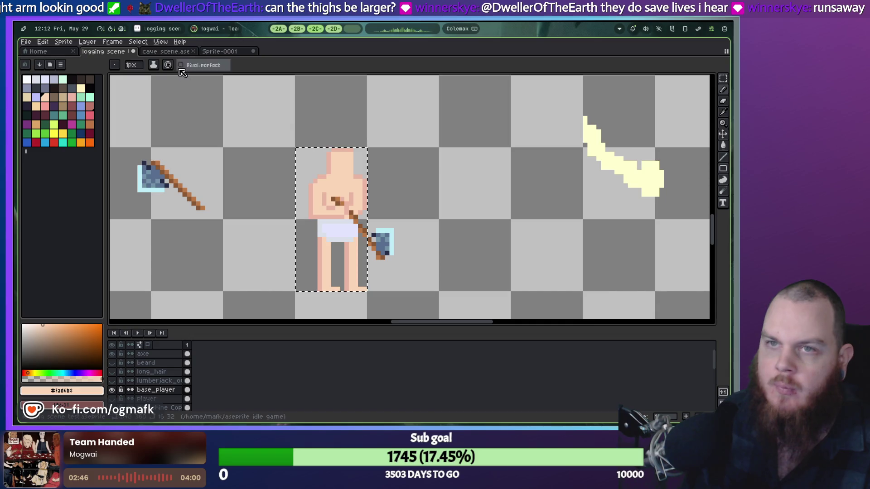
click(219, 51)
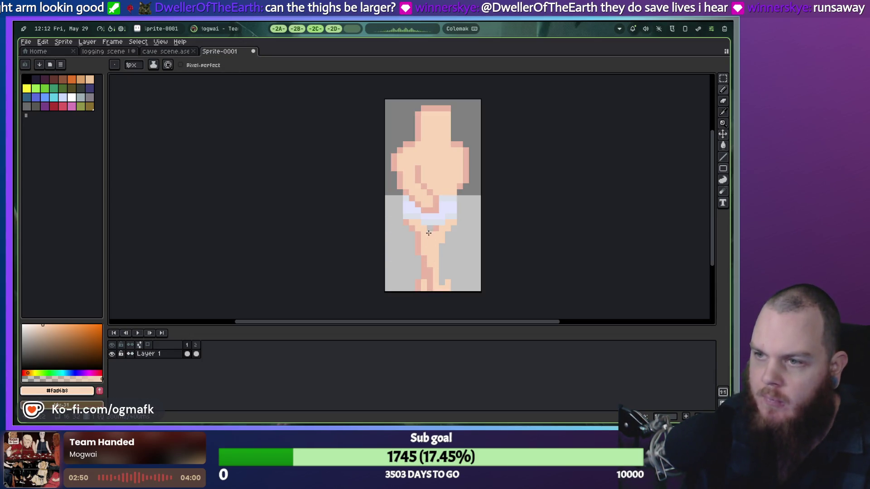
click(195, 353)
Shade a pixel on frame 2's inner leg with the darker skin tone.
key(alt)
key(Escape)
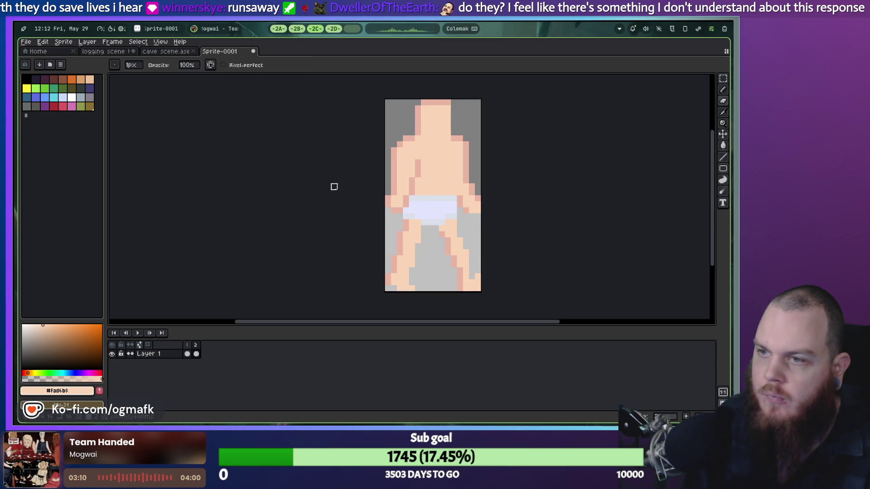
key(alt)
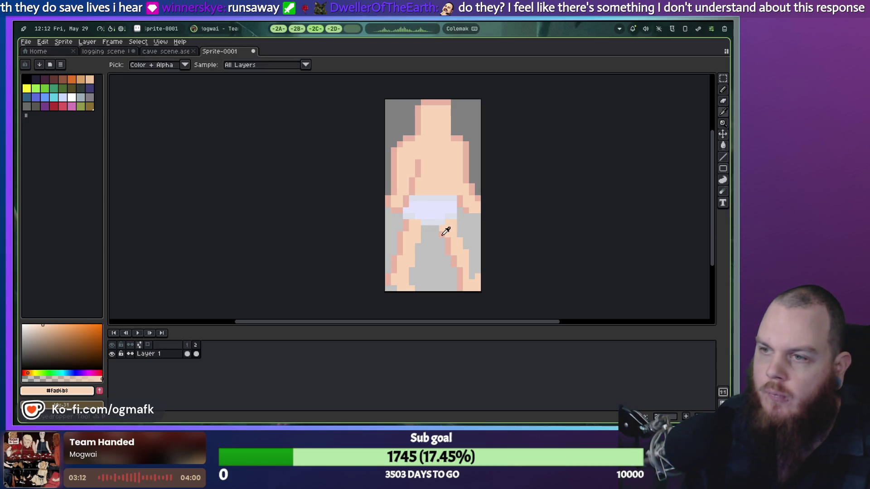
alt+click(443, 233)
click(437, 228)
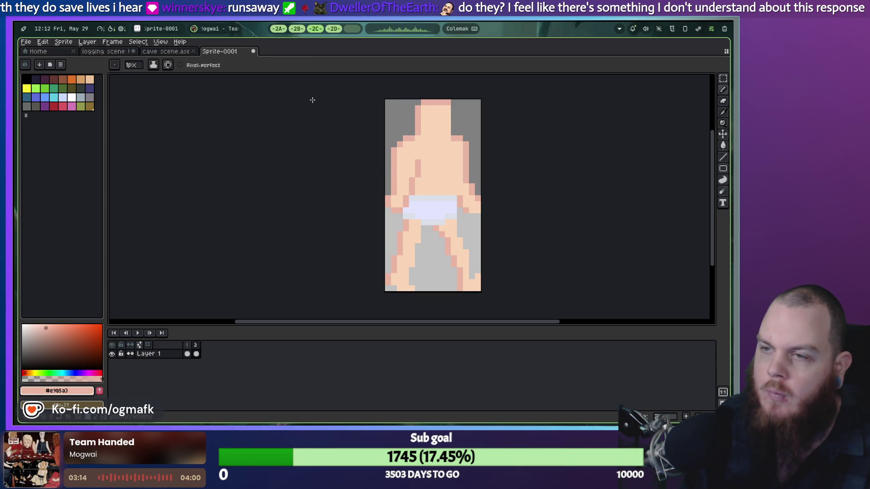
Switch to the cave scene and back to Sprite-0001, showing frame 1.
click(183, 51)
click(220, 51)
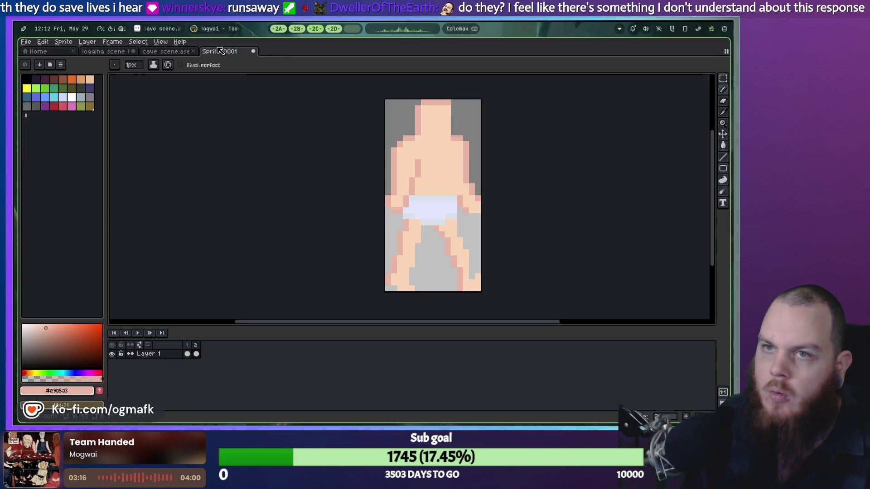
click(187, 354)
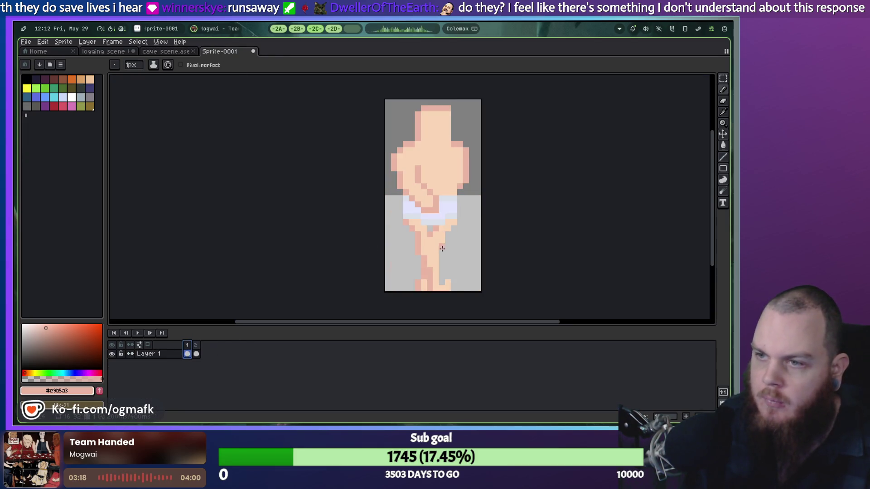
Sample the skin tones and add darker pink shading pixels to the lower leg and bottom edge.
alt+click(451, 230)
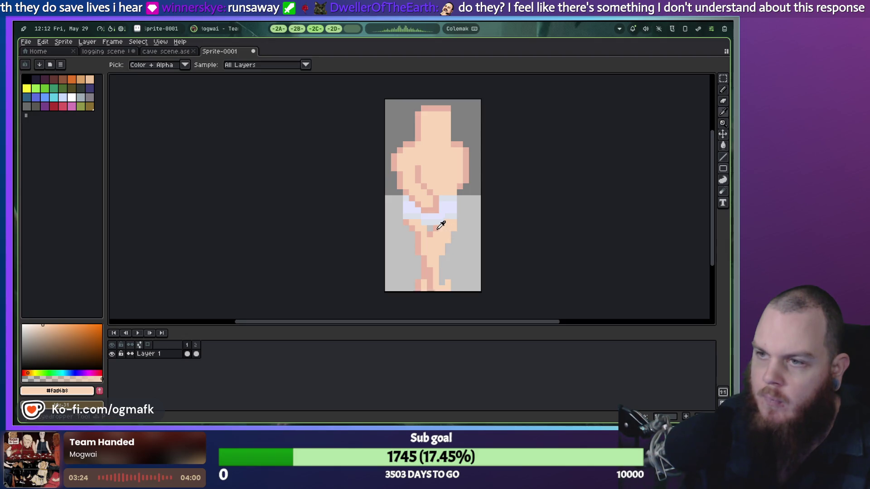
alt+click(463, 227)
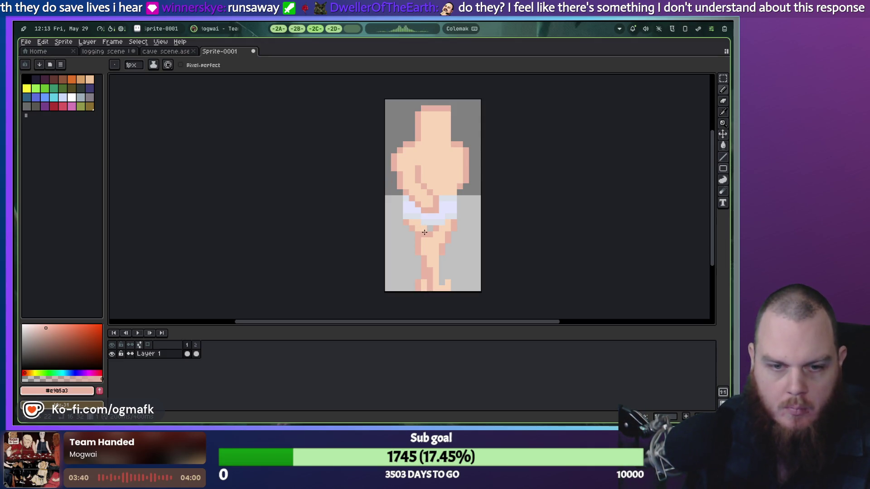
key(ctrl+z)
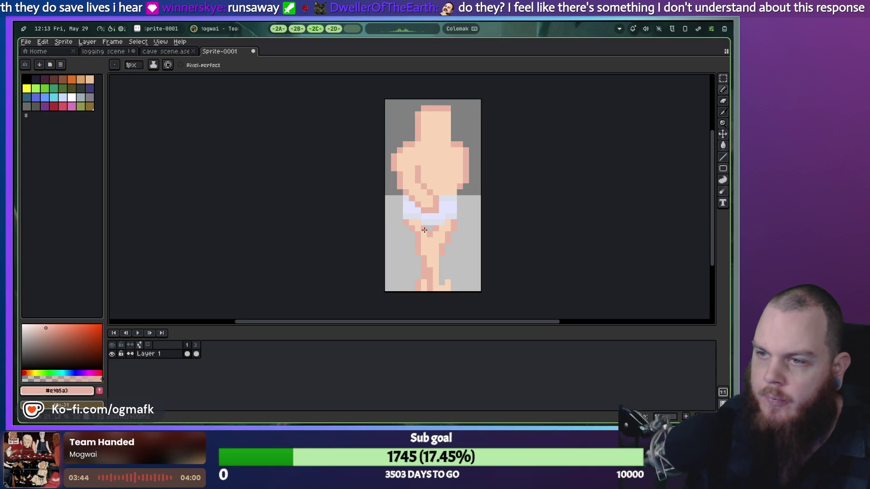
alt+click(426, 232)
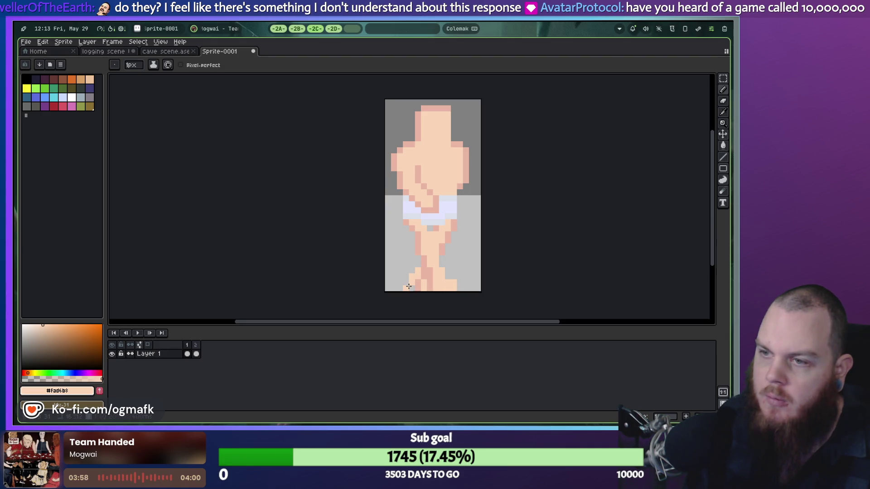
key(i)
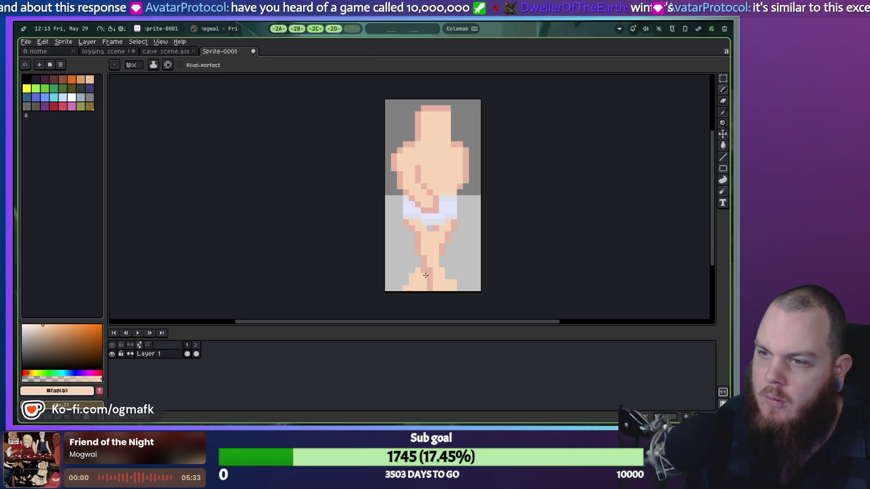
click(430, 274)
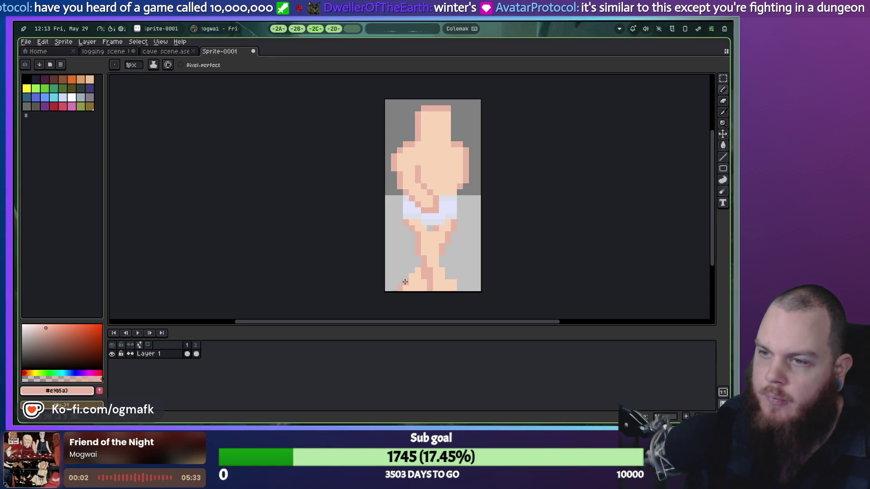
click(411, 272)
click(420, 289)
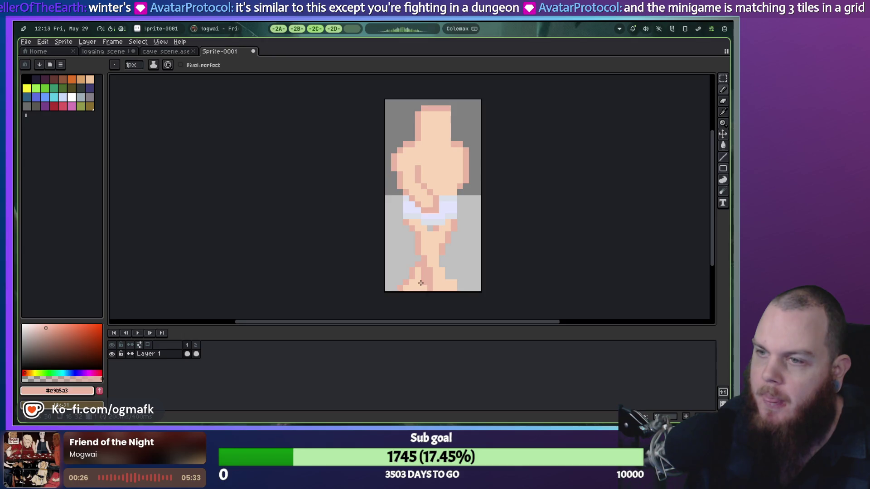
Erase two leg skin pixels, undo the last erase, pick greyish-pink, and play the walk.
key(alt)
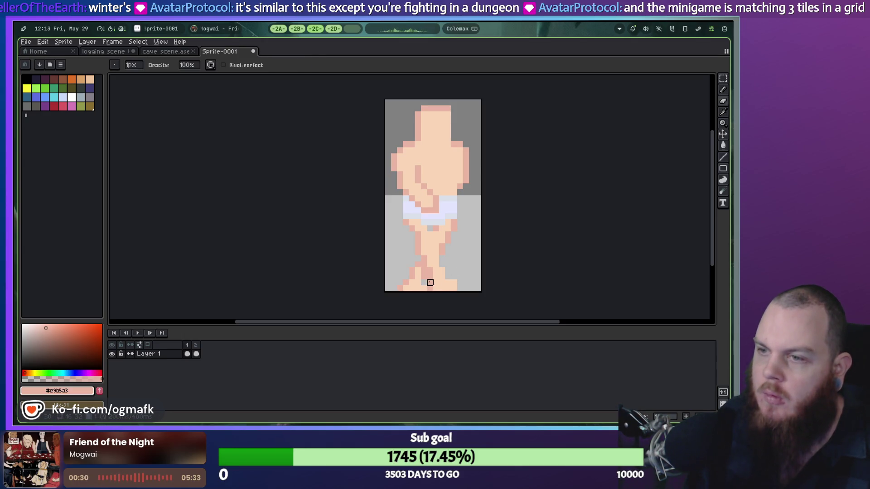
key(alt)
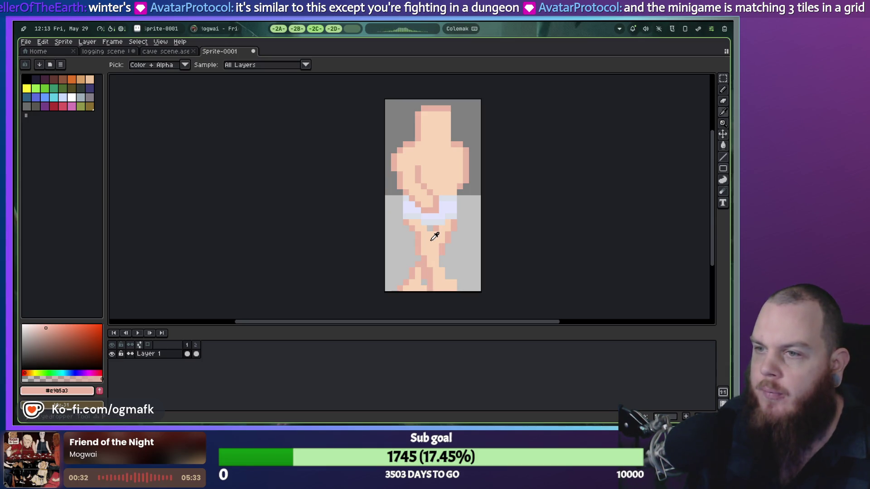
alt+click(429, 230)
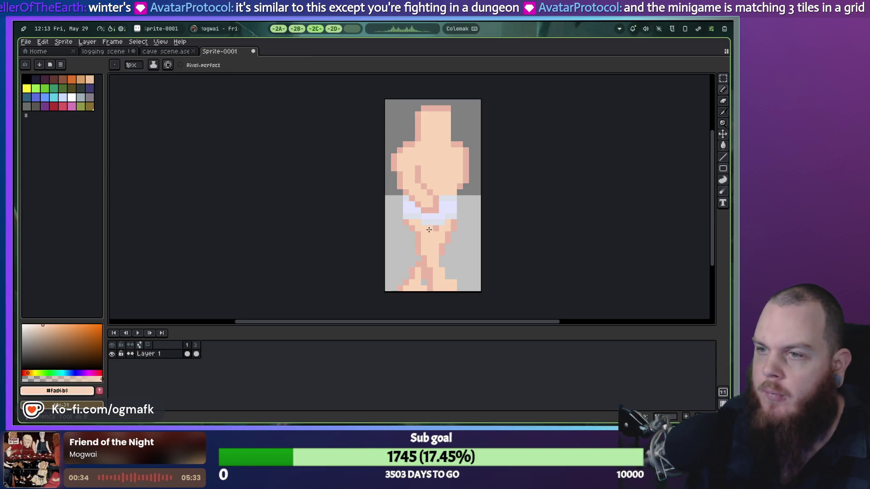
key(e)
click(430, 229)
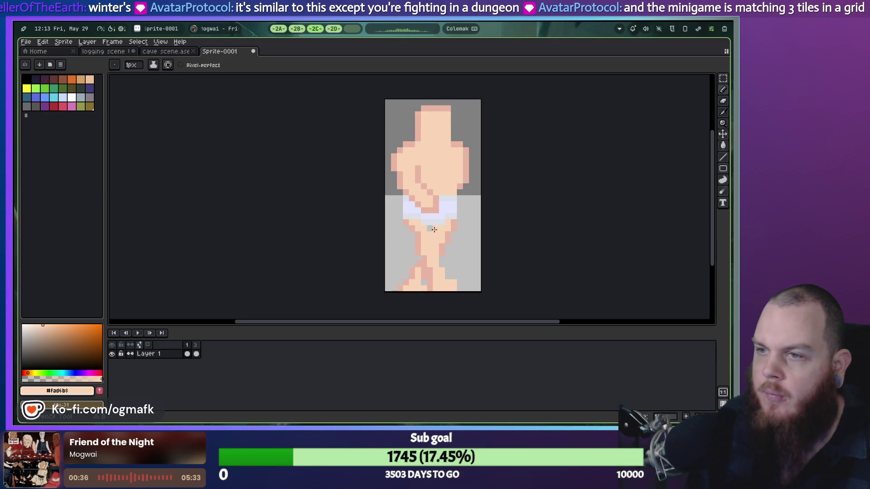
click(436, 229)
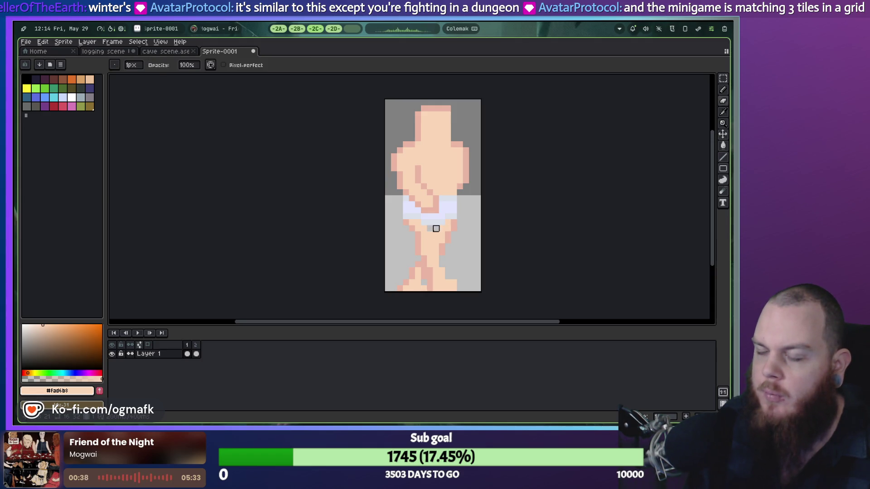
key(ctrl+z)
alt+click(430, 229)
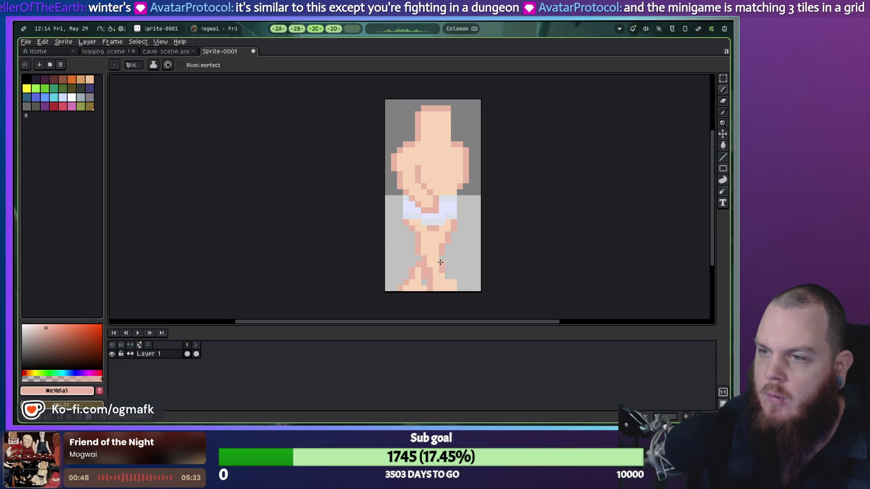
click(136, 333)
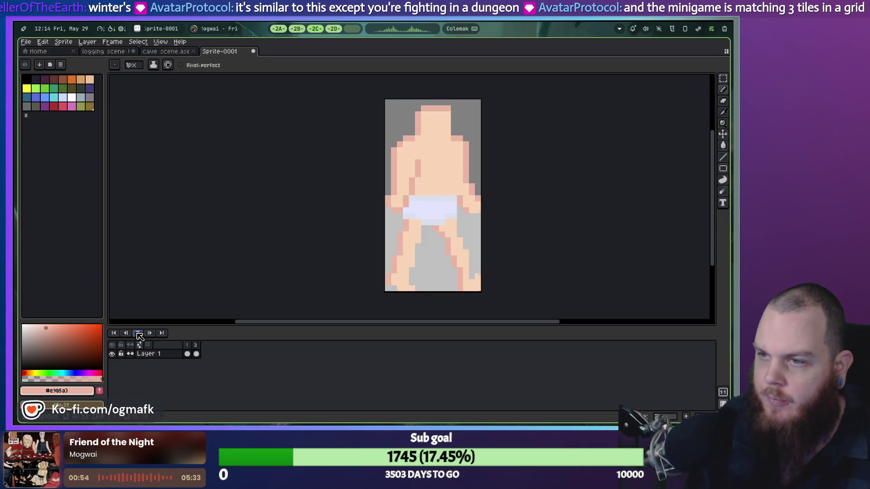
Preview the walk cycle playback and then stop it.
click(139, 334)
click(139, 335)
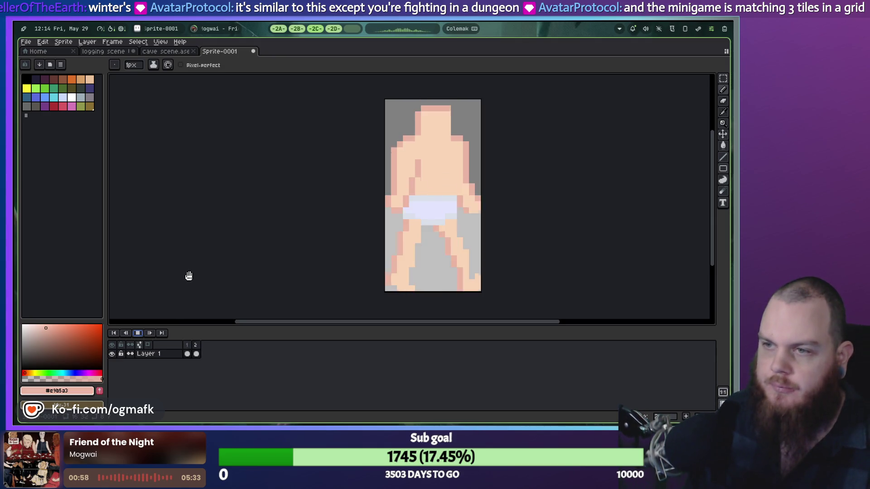
key(Return)
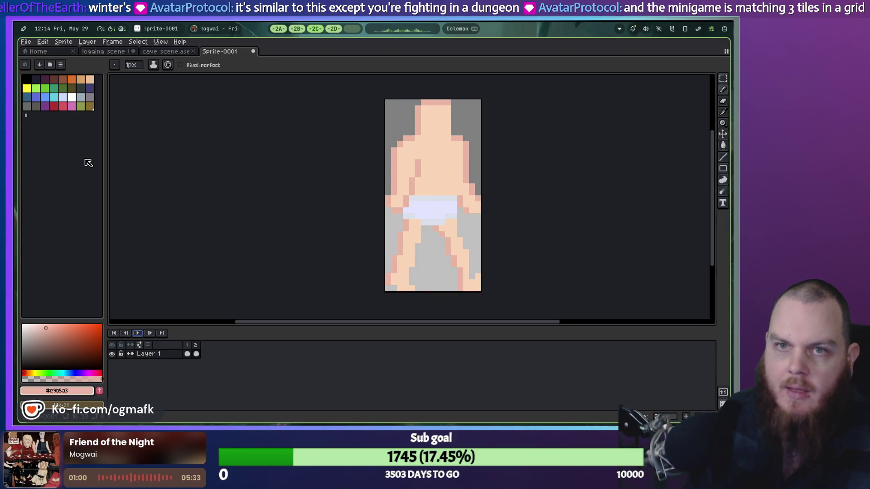
Load the AAP-64 palette preset, choose its tan swatch, and select frame 1.
click(50, 65)
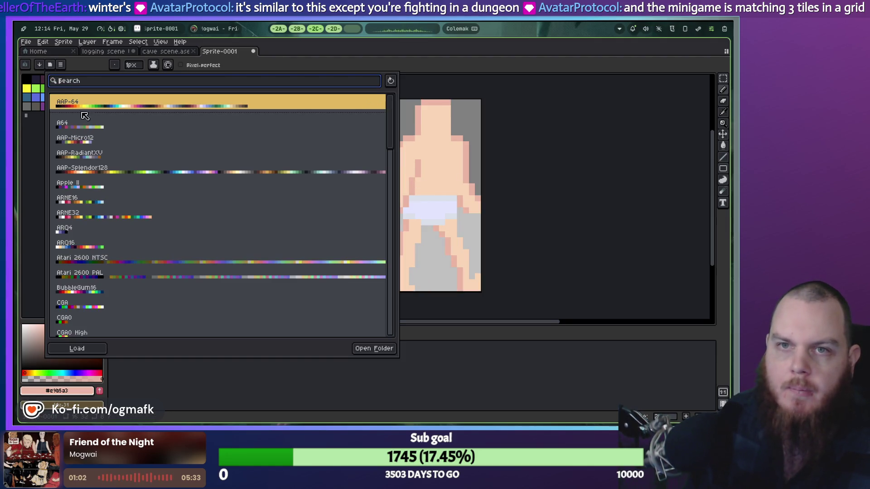
click(107, 107)
key(Escape)
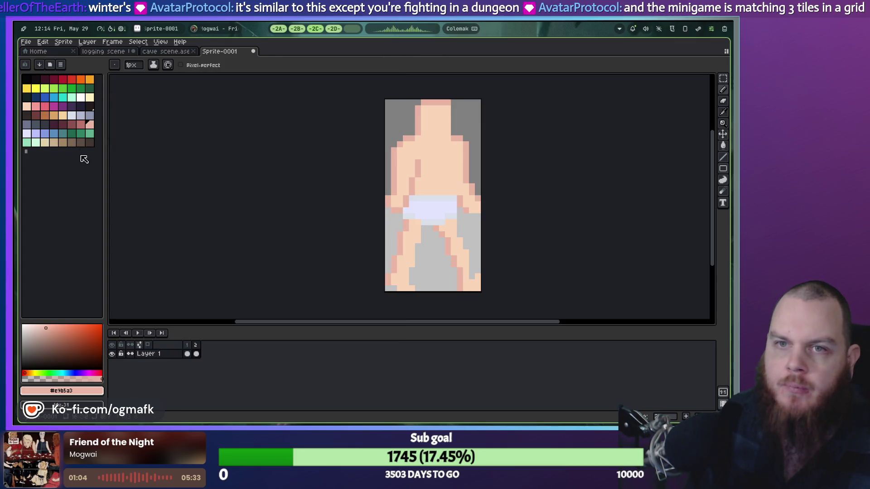
click(54, 143)
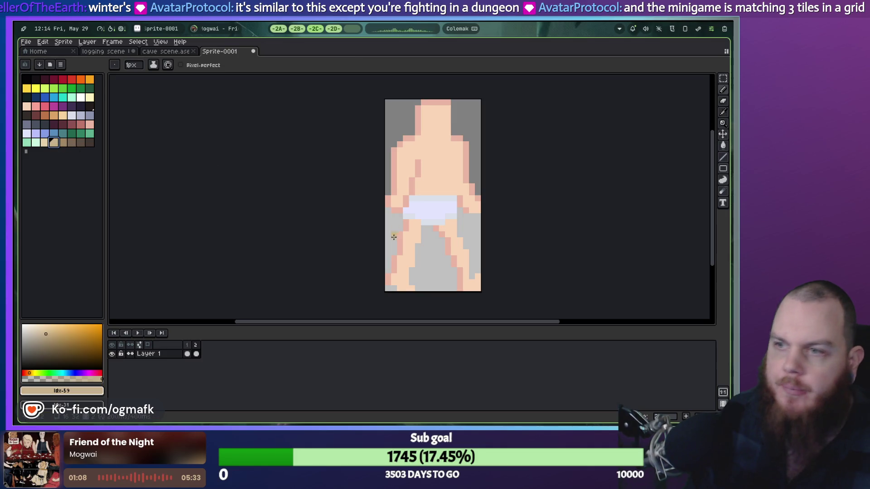
click(190, 352)
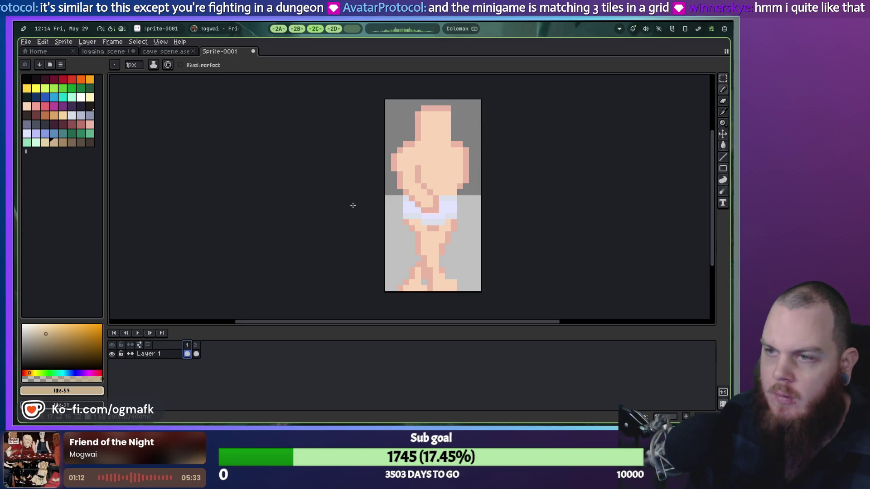
Paint tan pixels on frame 1's lower leg and along the sprite's bottom edge.
click(44, 143)
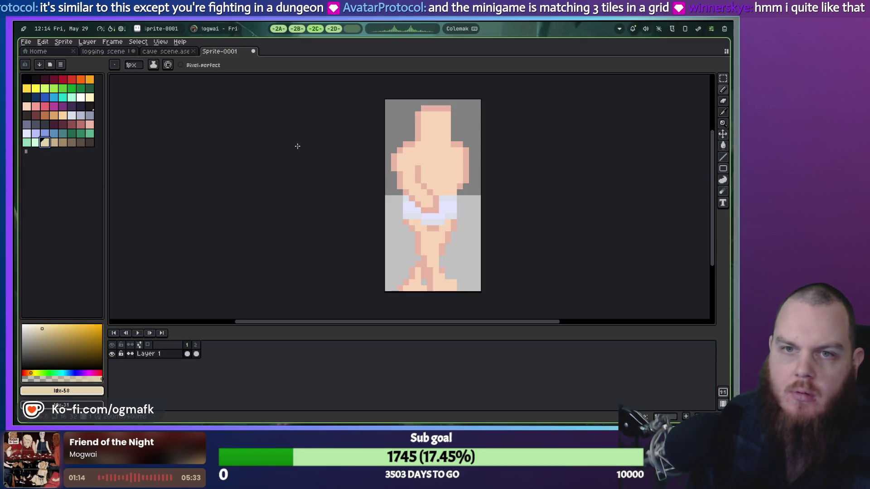
click(441, 240)
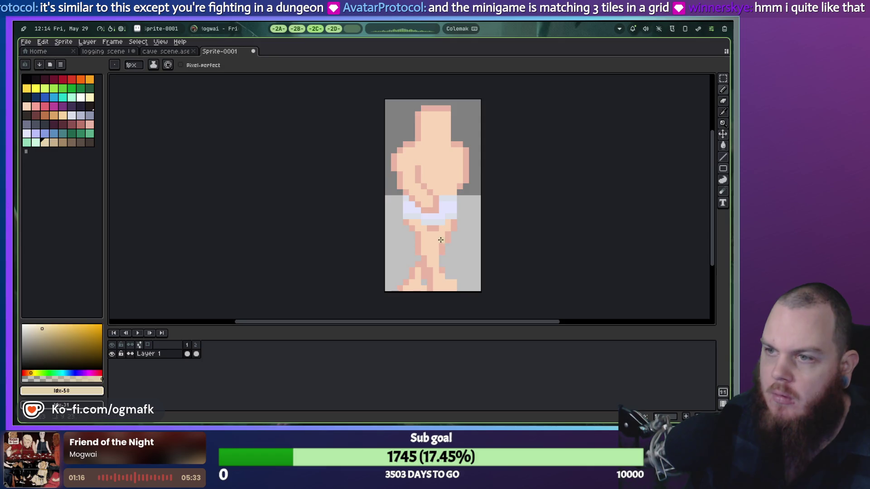
click(419, 272)
drag(407, 288, 424, 288)
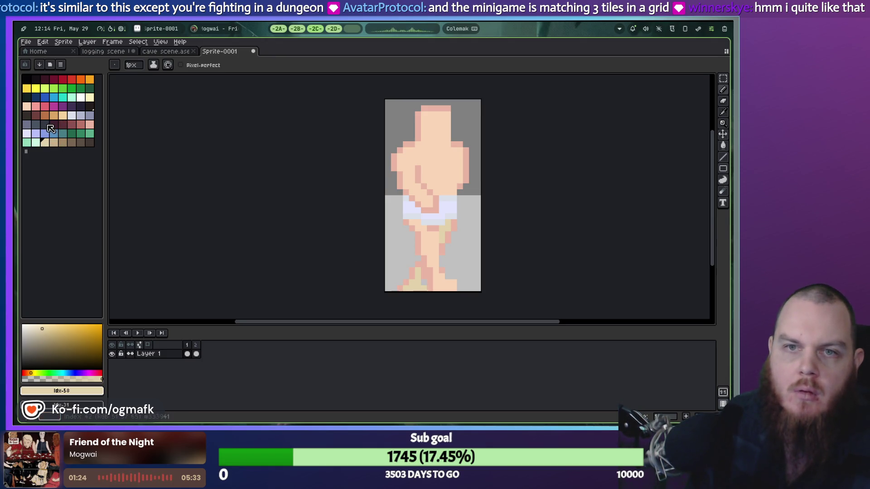
Stroke translucent pink-red shading up the leg, preview it, then undo it and the tan bottom edge.
click(81, 124)
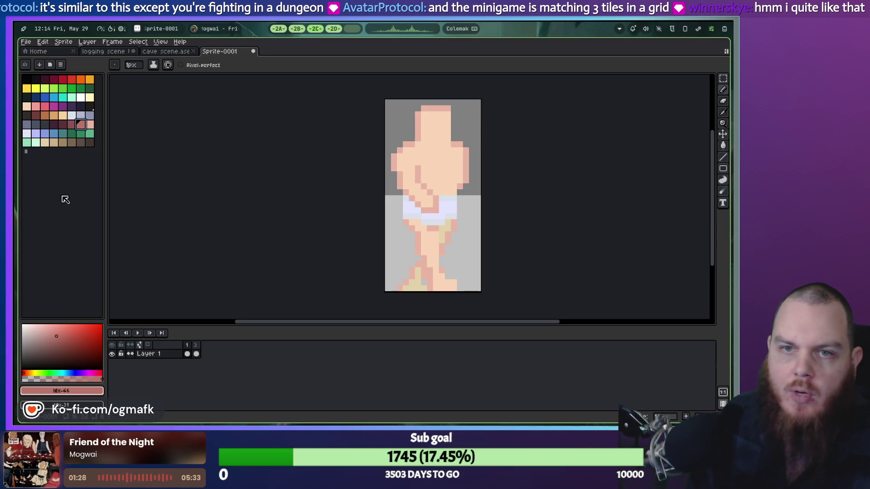
click(50, 379)
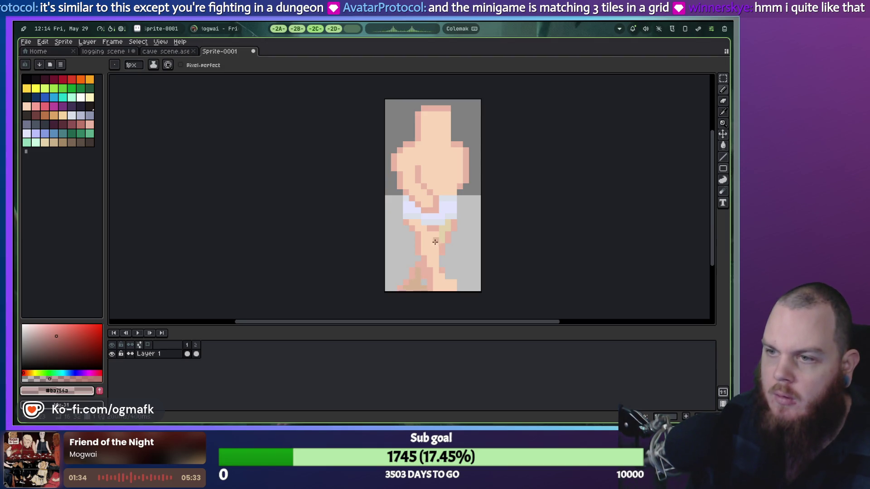
drag(442, 240, 448, 222)
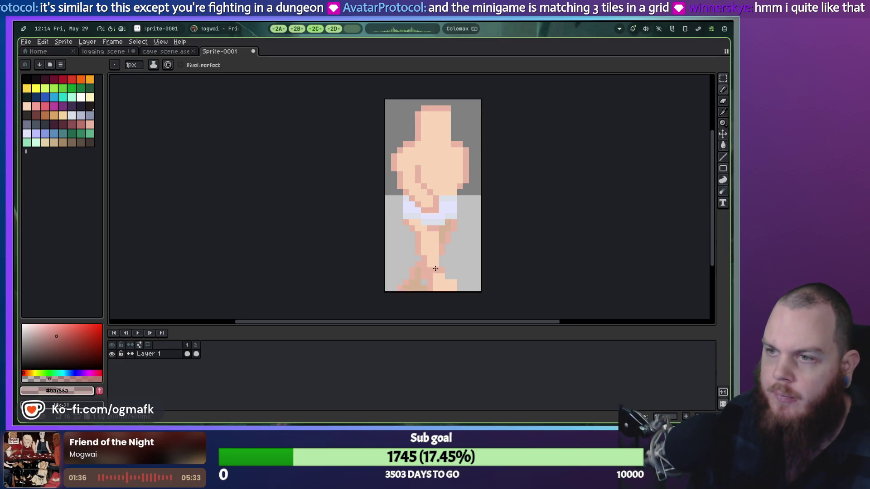
click(134, 333)
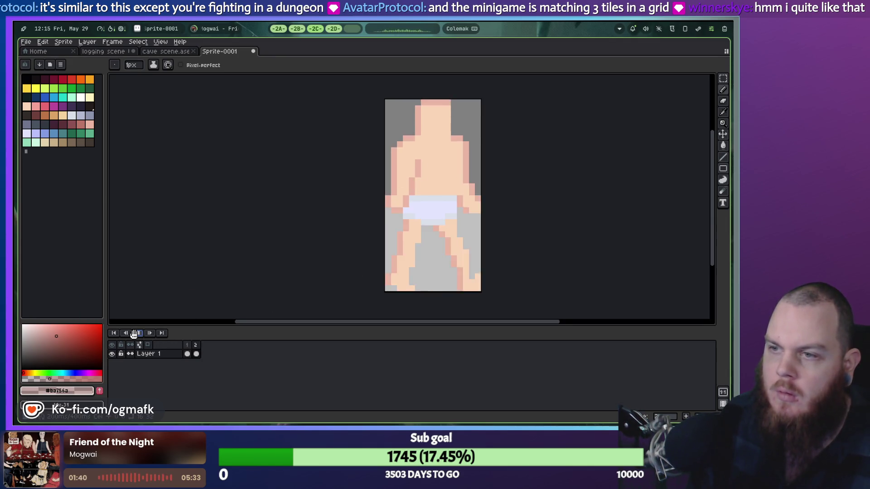
key(ctrl+z)
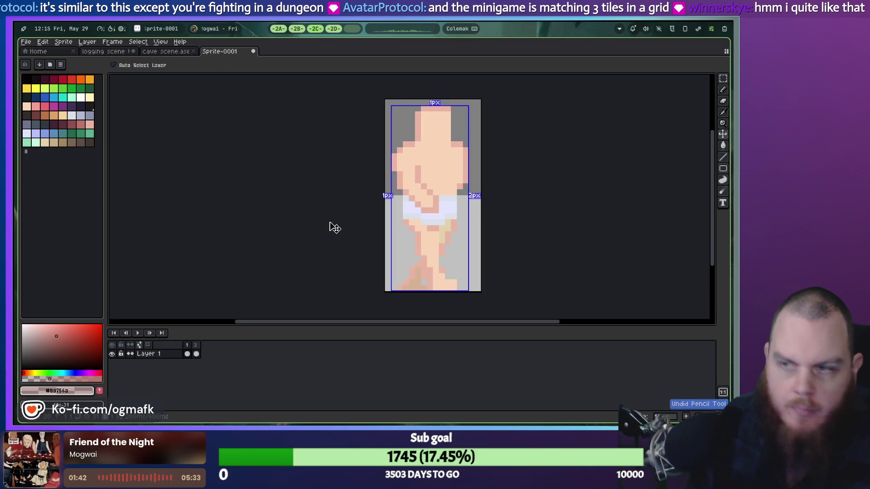
key(ctrl+z)
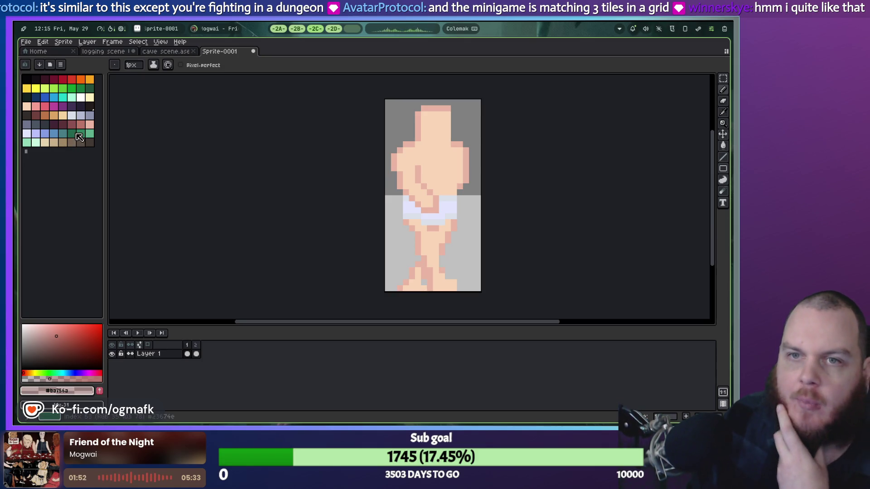
Sample the torso's light skin tone and lower its HSL lightness to 78, giving opaque fad6b0.
click(90, 124)
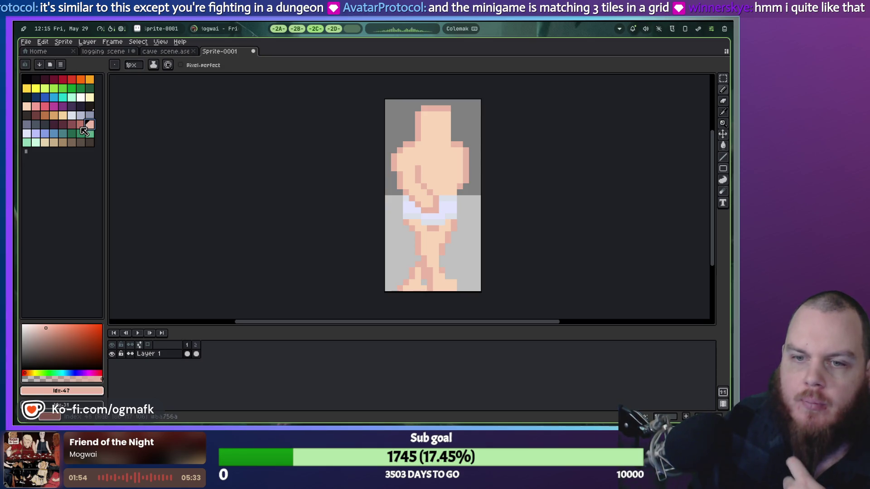
click(62, 391)
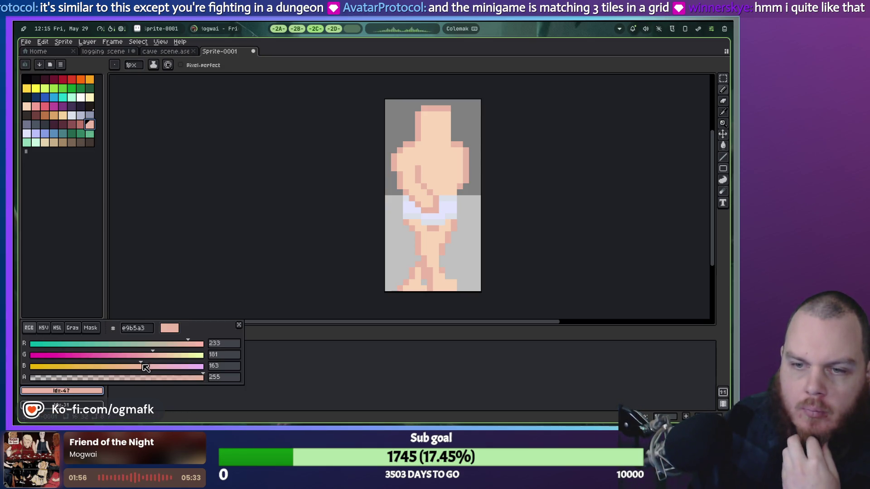
click(58, 328)
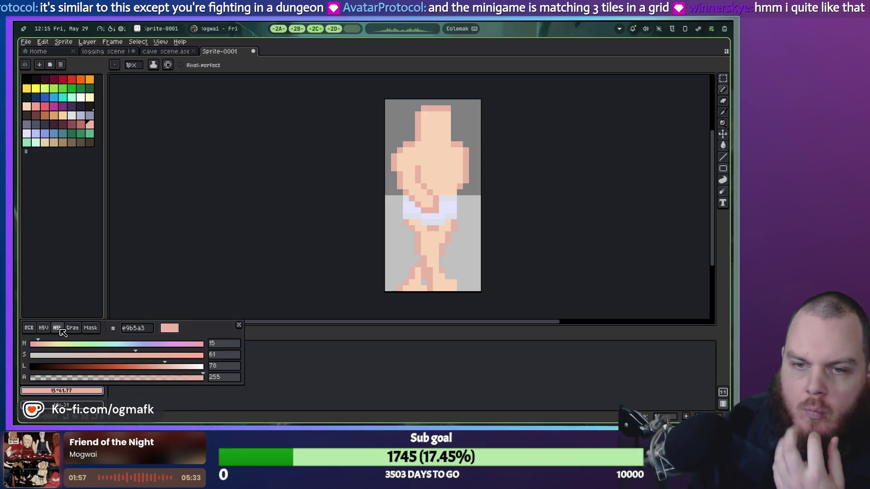
click(157, 370)
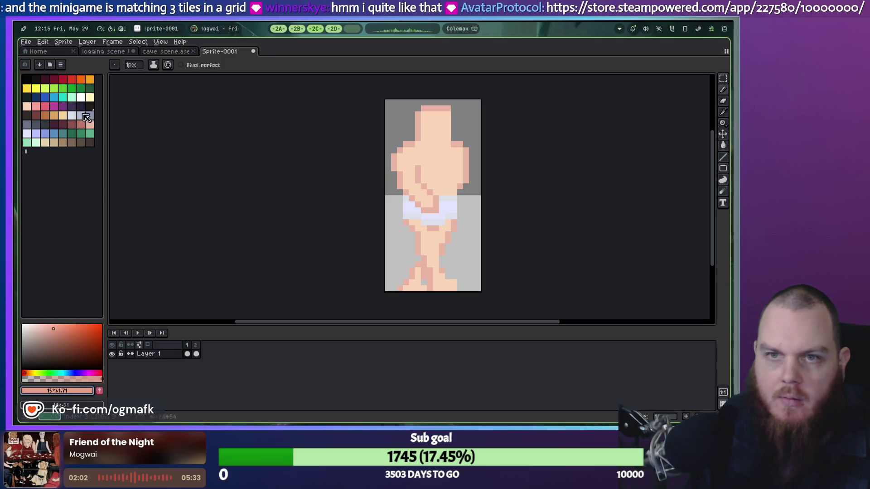
key(i)
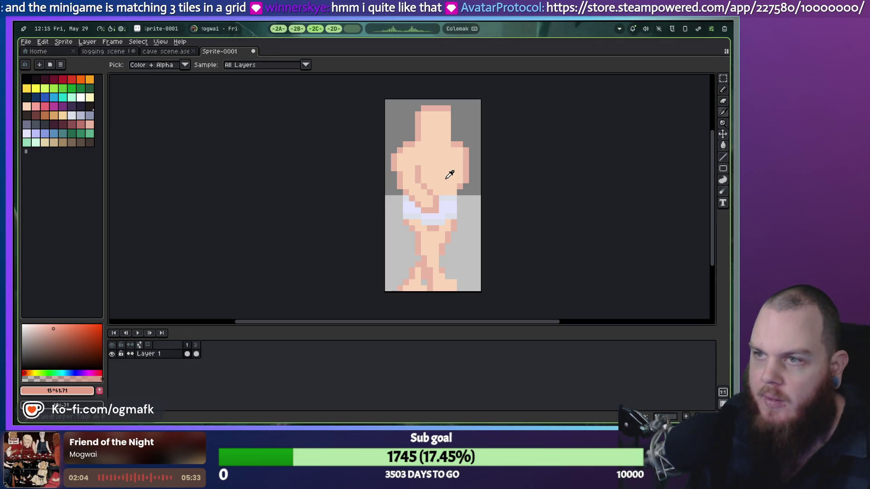
click(449, 176)
click(78, 390)
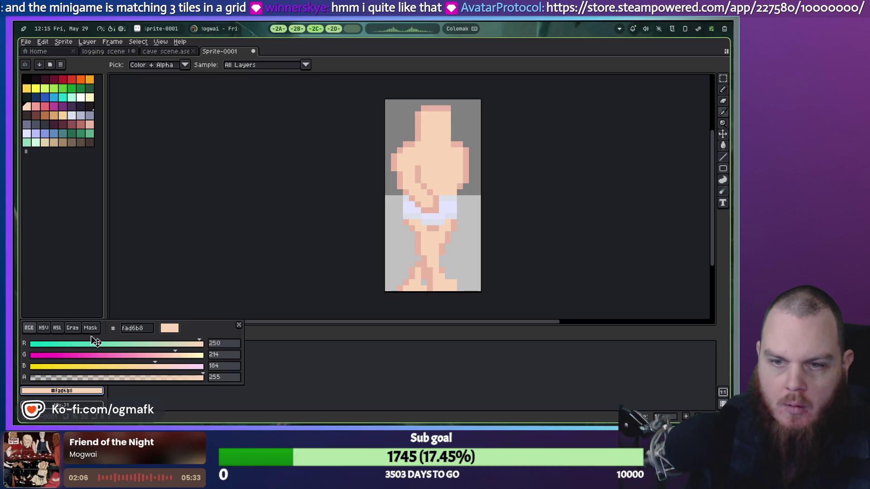
click(166, 367)
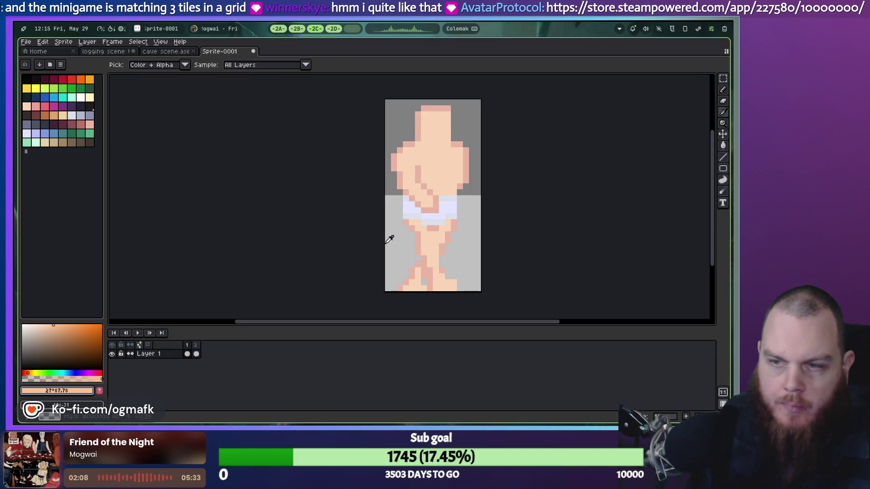
key(b)
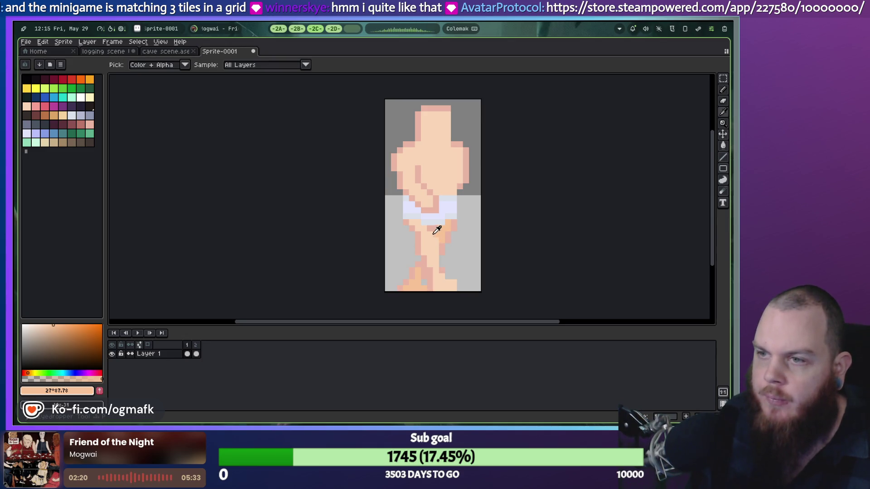
Sample pinkish, orange and grey shades from the sprite and paint pixels on both legs.
alt+click(432, 234)
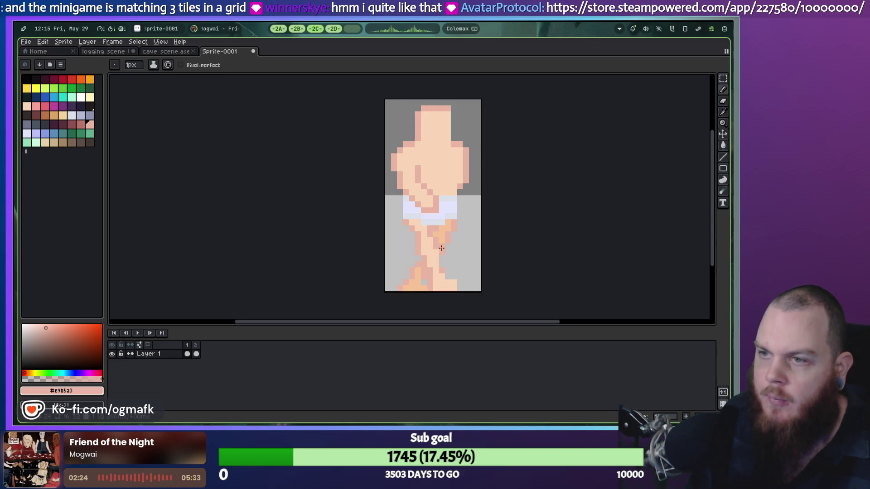
alt+click(433, 233)
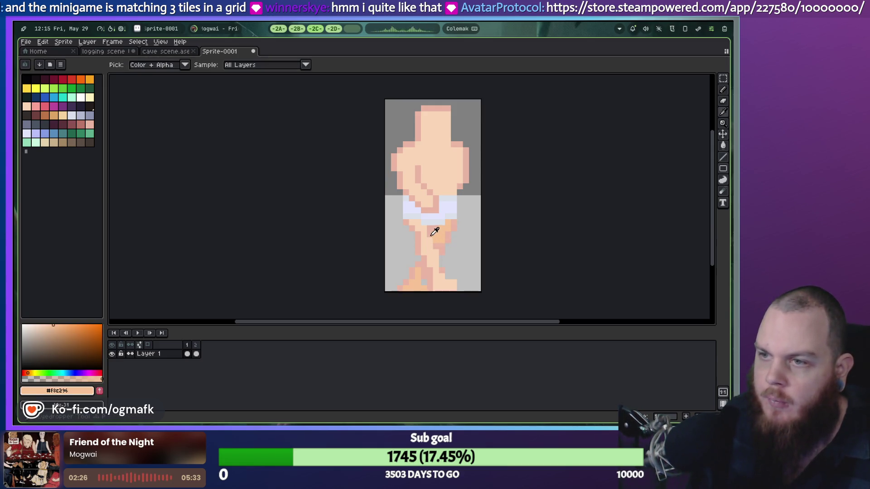
alt+click(442, 231)
click(442, 248)
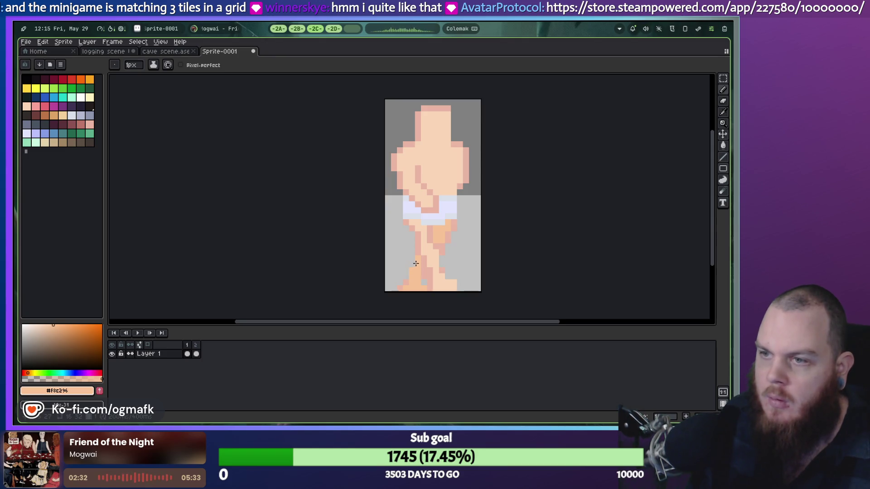
alt+click(436, 239)
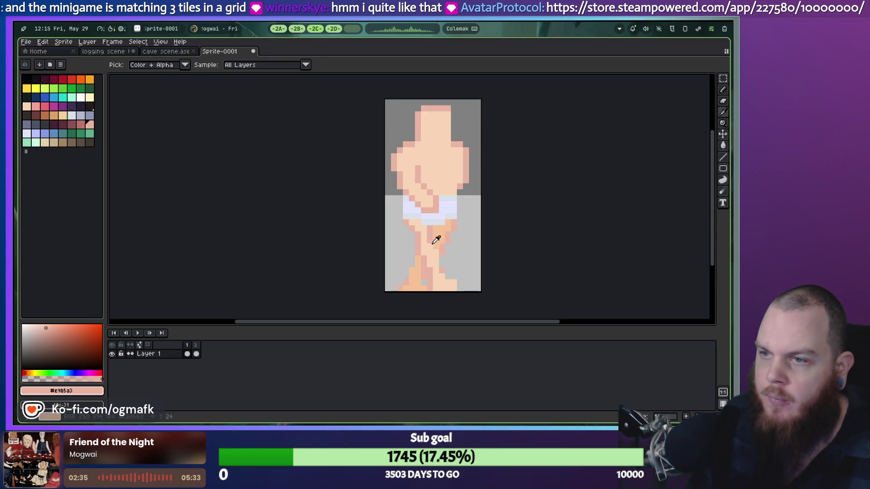
alt+click(441, 271)
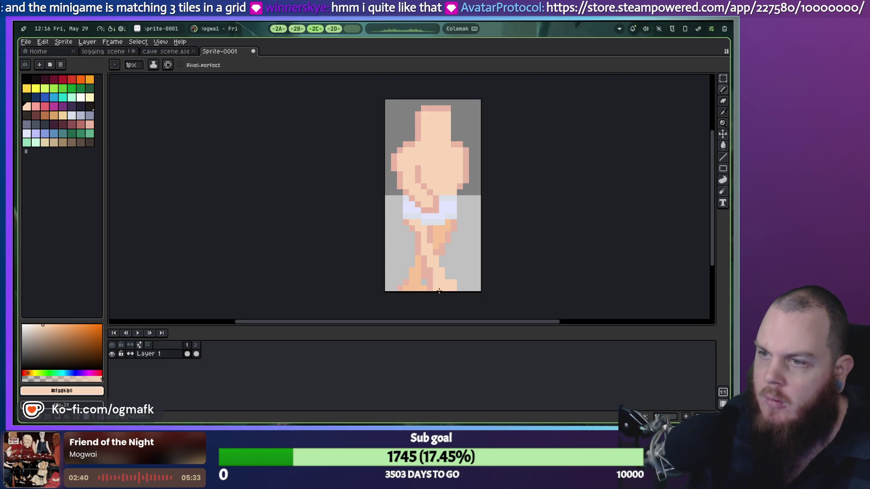
alt+click(410, 277)
click(407, 275)
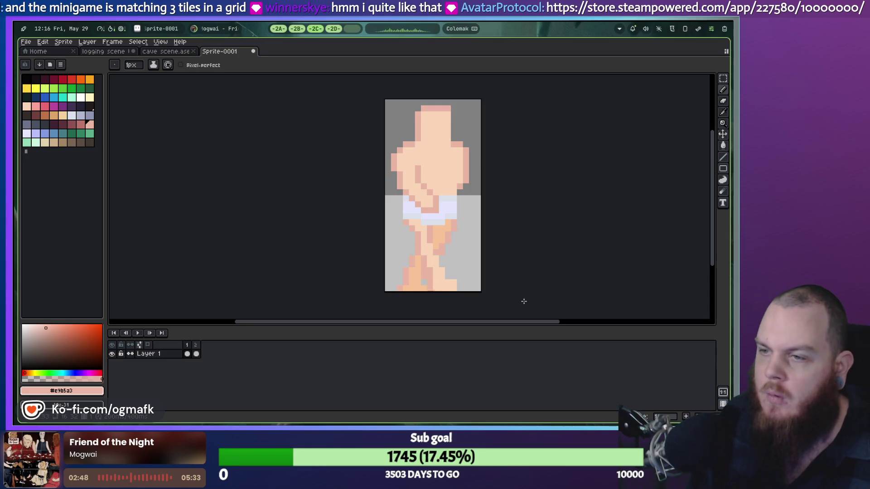
Resample the peach and grey shades, play the two-frame animation, and switch to the browser.
alt+click(423, 231)
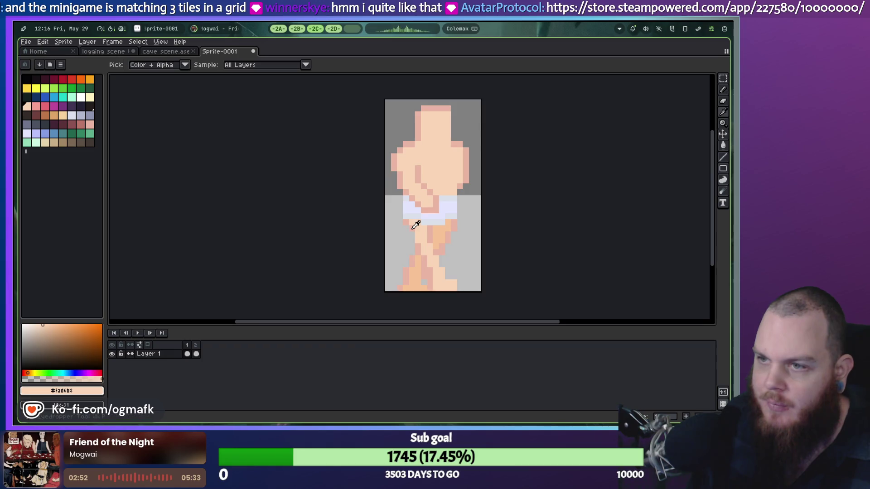
alt+click(411, 234)
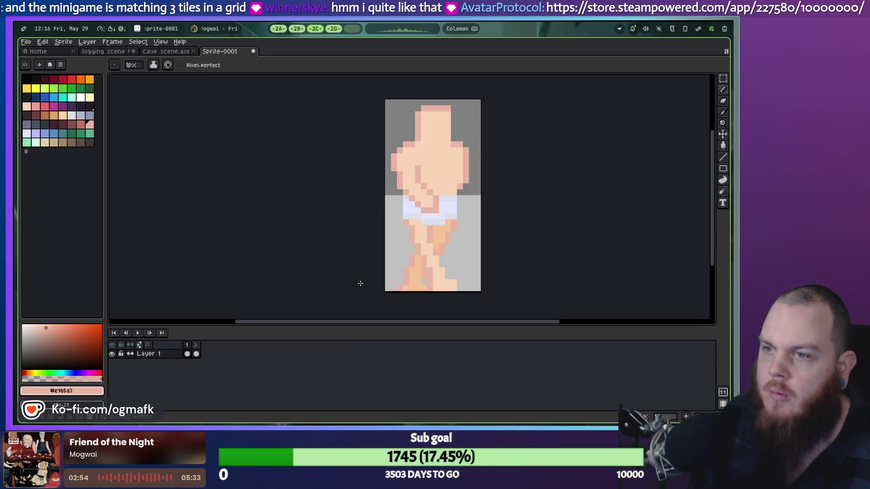
click(142, 333)
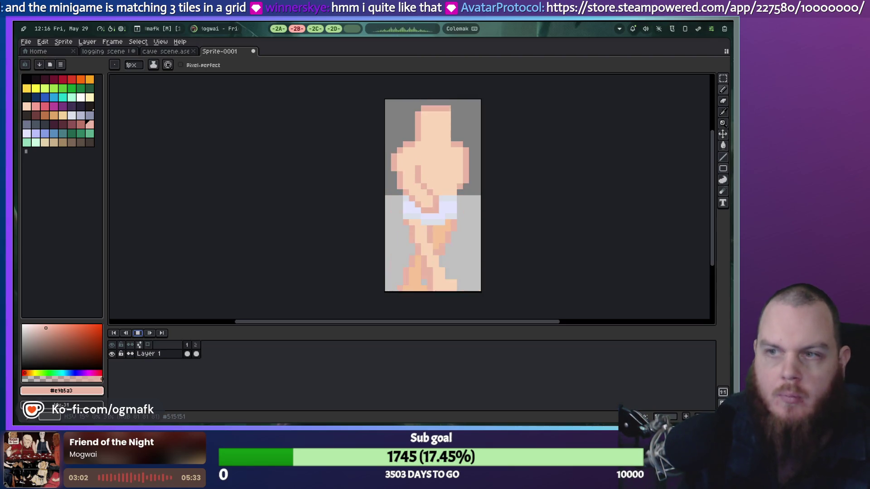
key(alt+Tab)
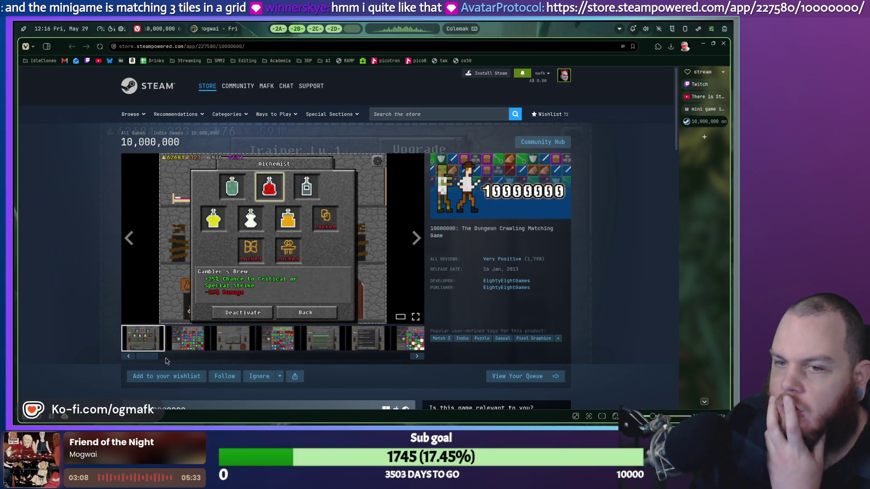
drag(151, 359, 421, 350)
click(406, 341)
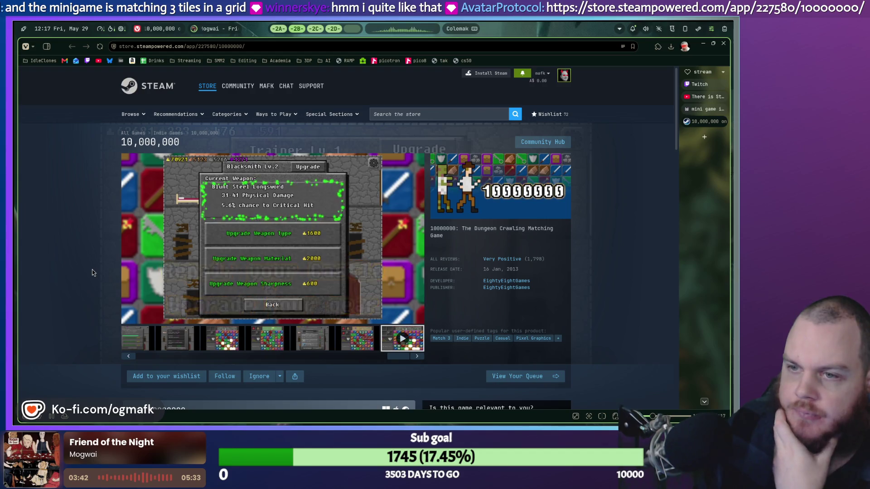
mouse_move(230, 209)
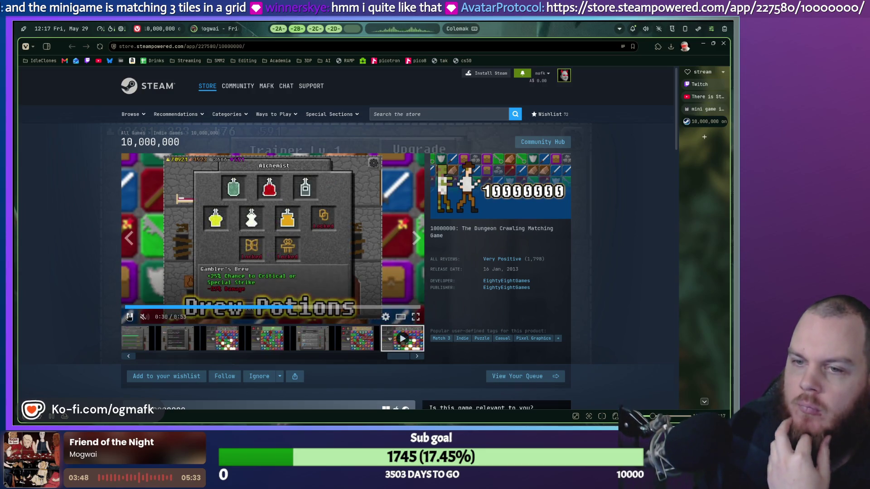
click(317, 29)
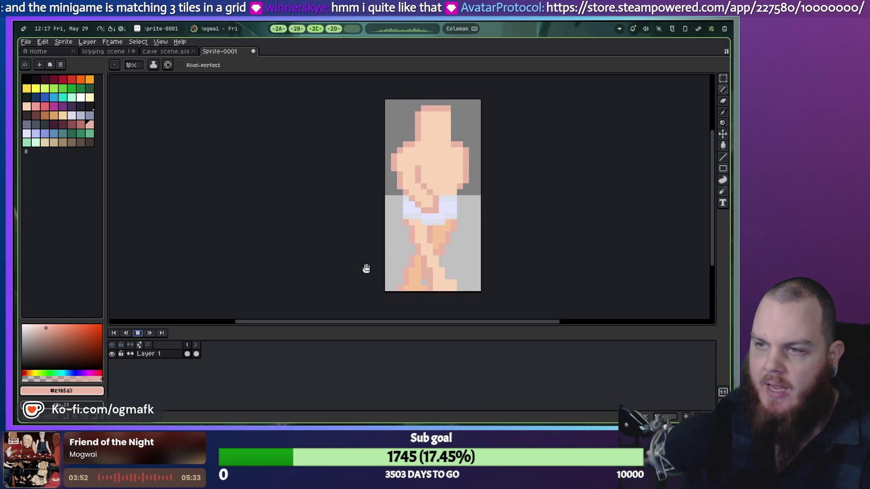
click(142, 333)
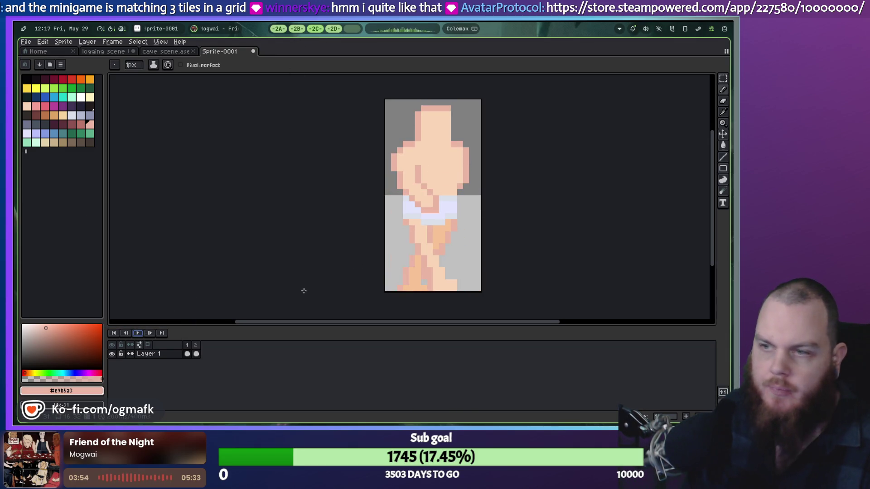
Fill the orange upper and lower leg patches with the sprite's light skin tone.
alt+click(424, 232)
key(g)
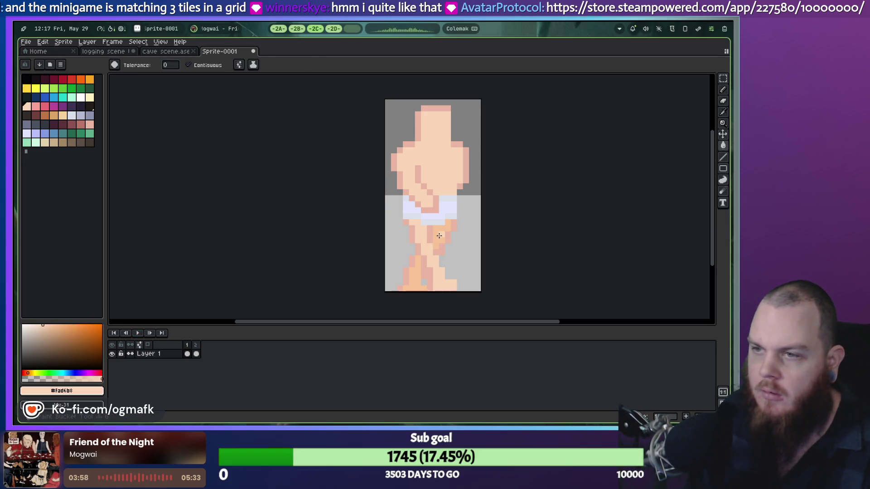
click(439, 236)
click(421, 268)
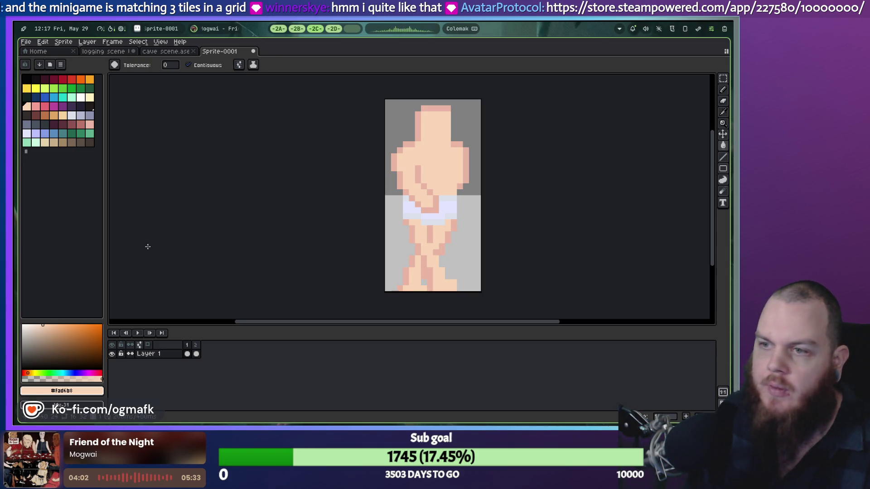
Sample the torso skin tone and darken it to HSV value 90 for the Paint Bucket.
click(89, 124)
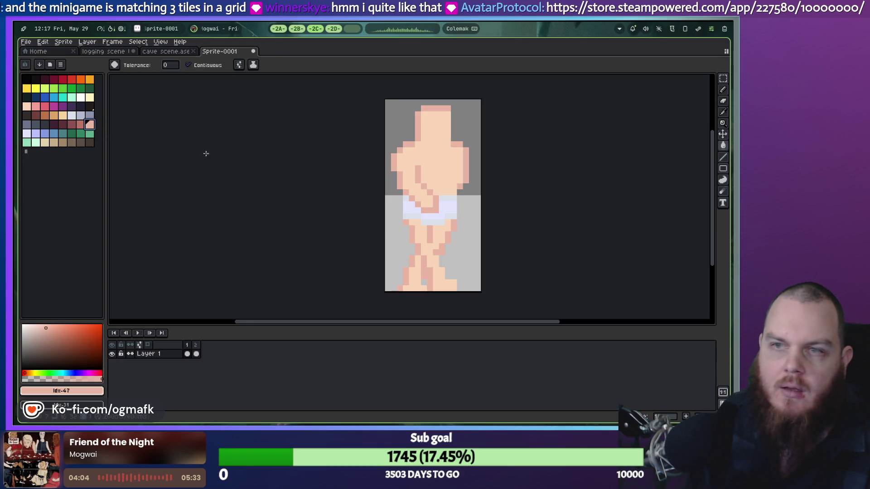
key(i)
click(442, 172)
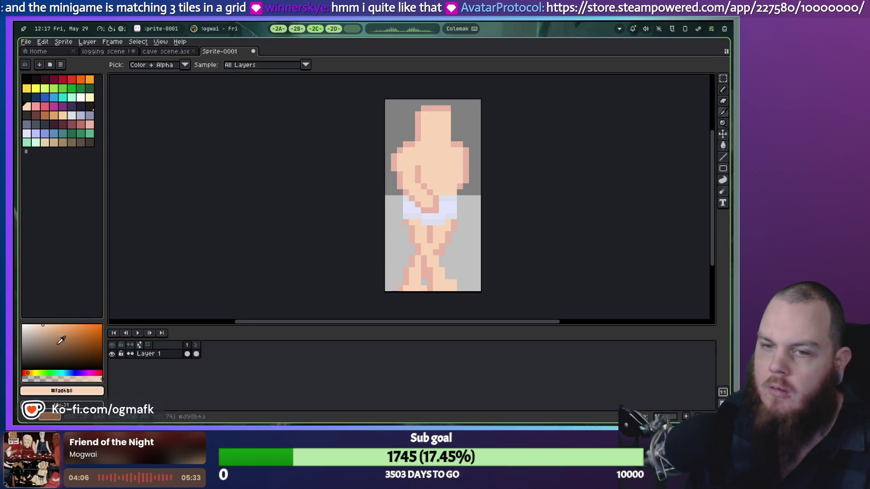
click(71, 391)
click(44, 329)
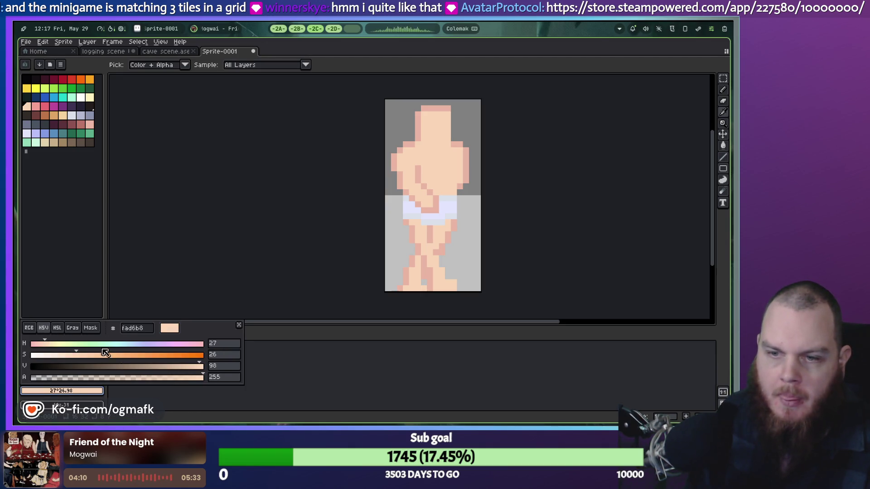
click(187, 368)
key(g)
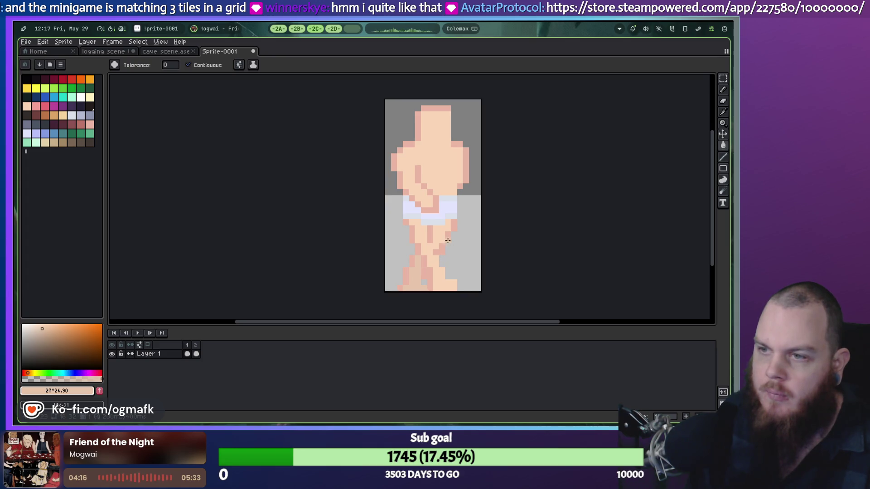
Switch to the Pencil and play the two-frame walk animation.
key(i)
key(b)
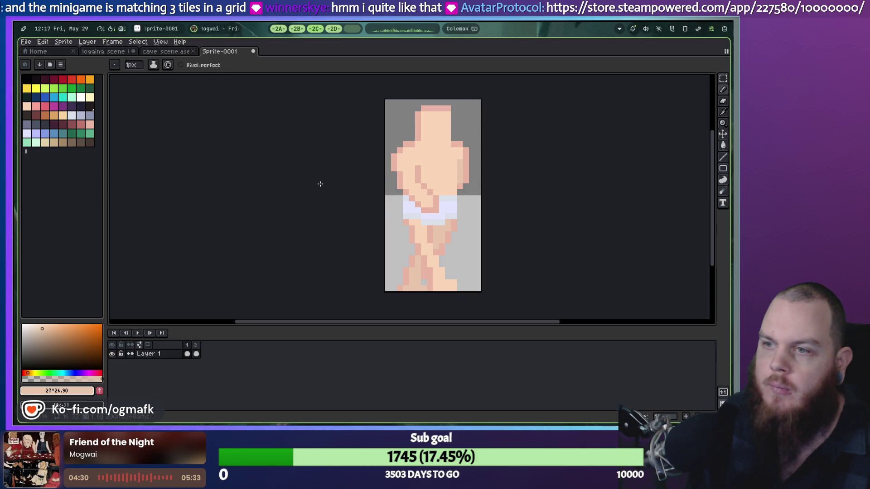
click(138, 334)
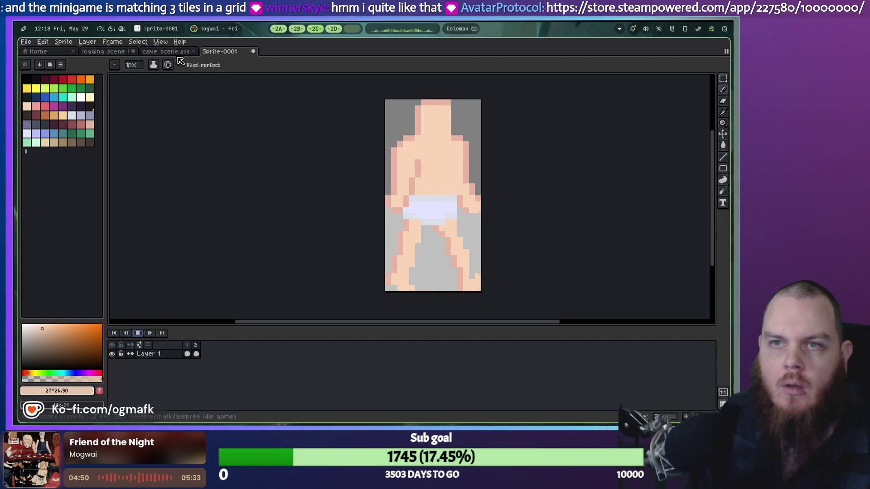
Stop playback and Export As walking_anim.gif, accepting the default GIF options.
key(Return)
click(25, 42)
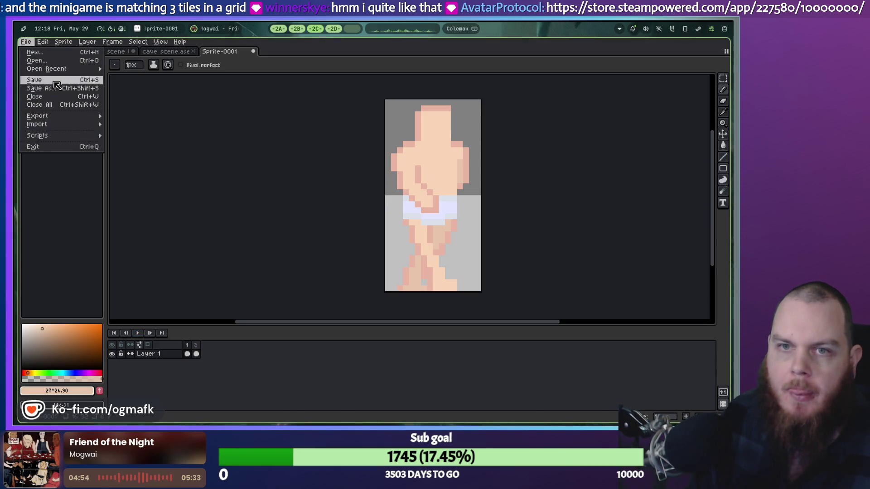
mouse_move(67, 119)
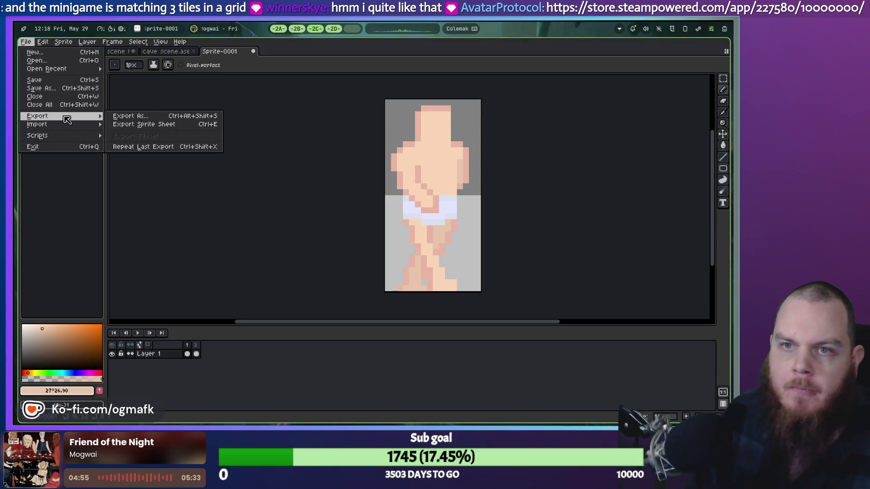
click(130, 116)
drag(386, 177, 261, 157)
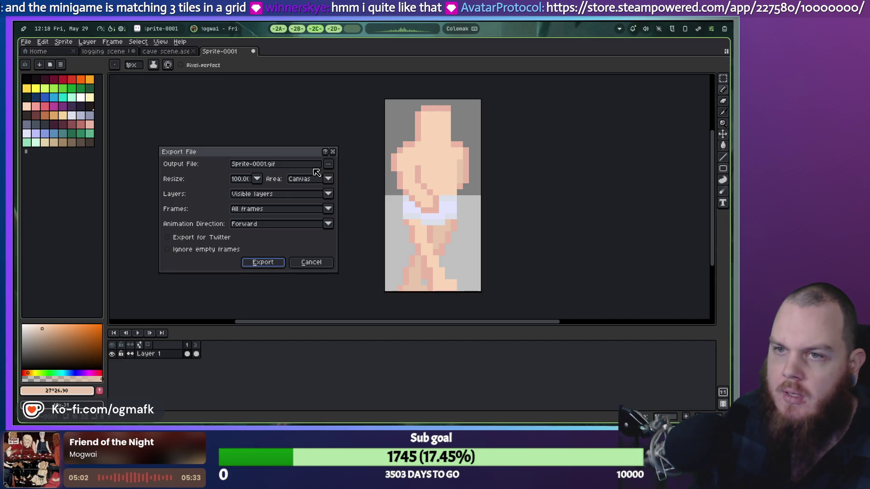
click(268, 165)
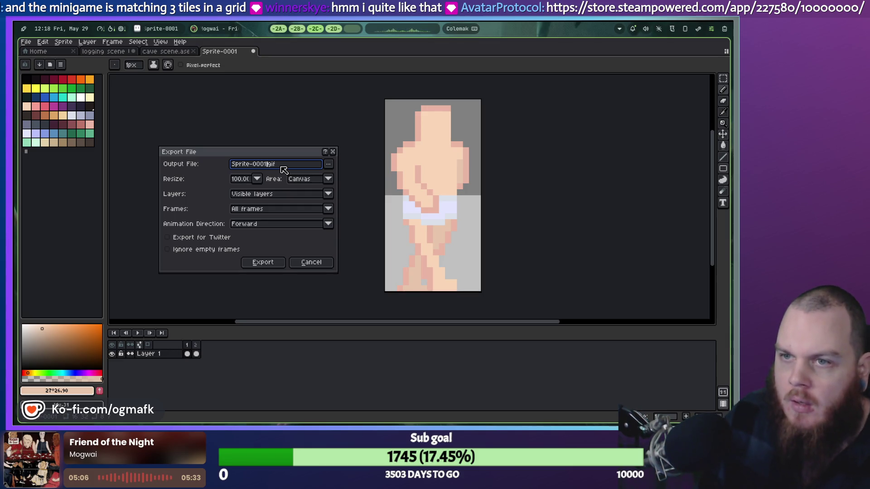
key(BackSpace)
key(BackSpace)
key(BackSpace)
text(wanl)
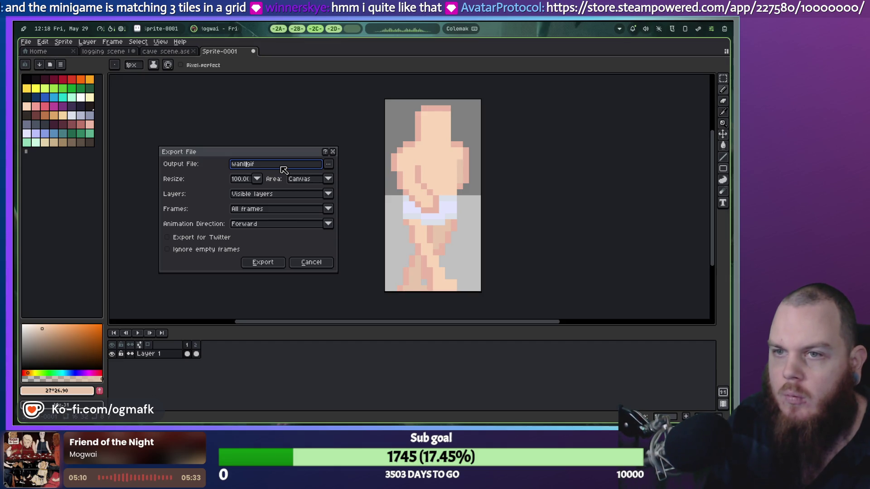
key(BackSpace)
key(BackSpace)
text(lk)
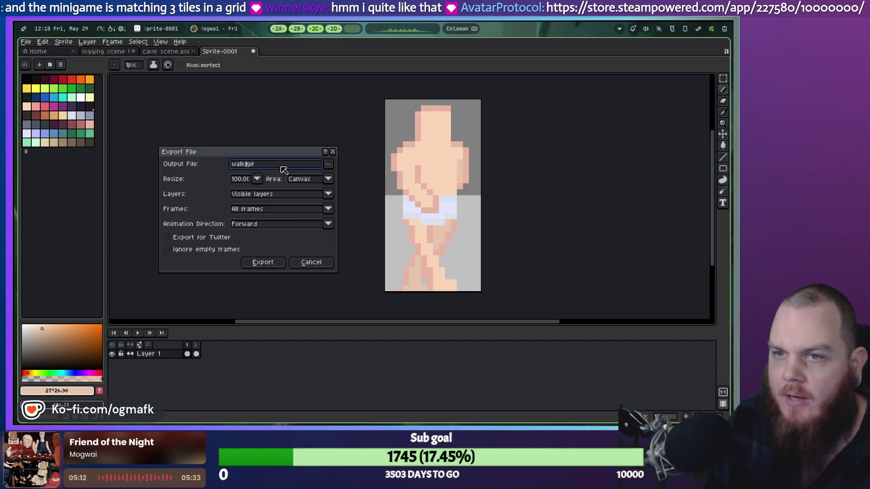
text(ing_anim)
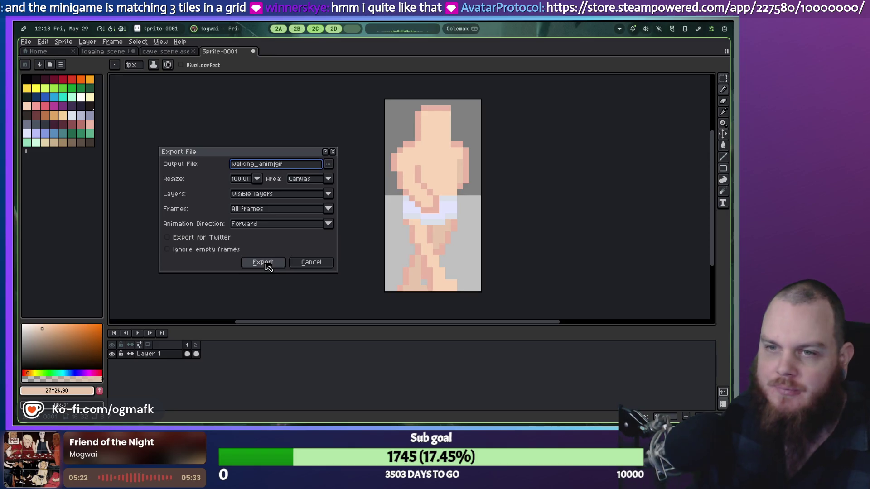
click(267, 265)
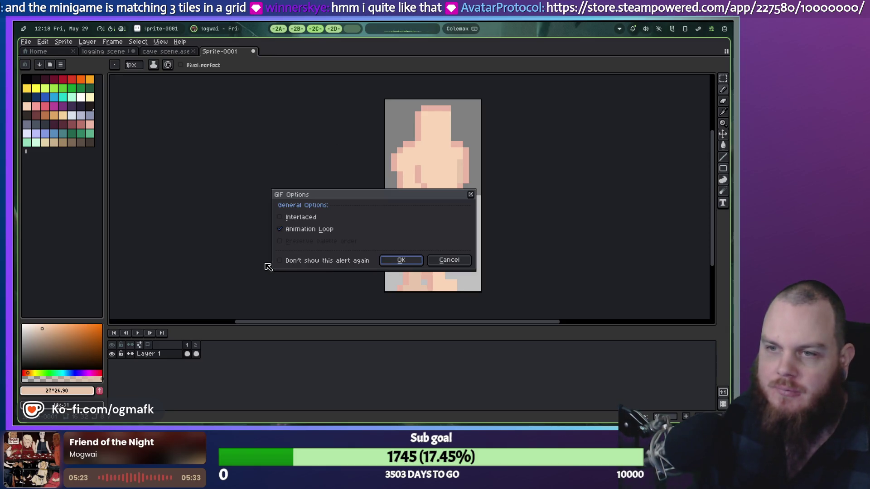
click(402, 262)
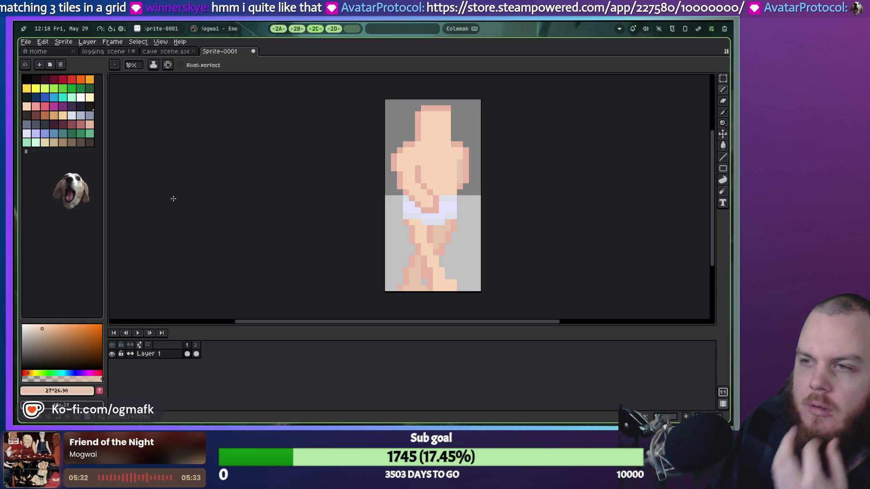
Back in Godot, create res://assets/animations and open it in the system file manager.
click(279, 31)
click(306, 29)
click(289, 32)
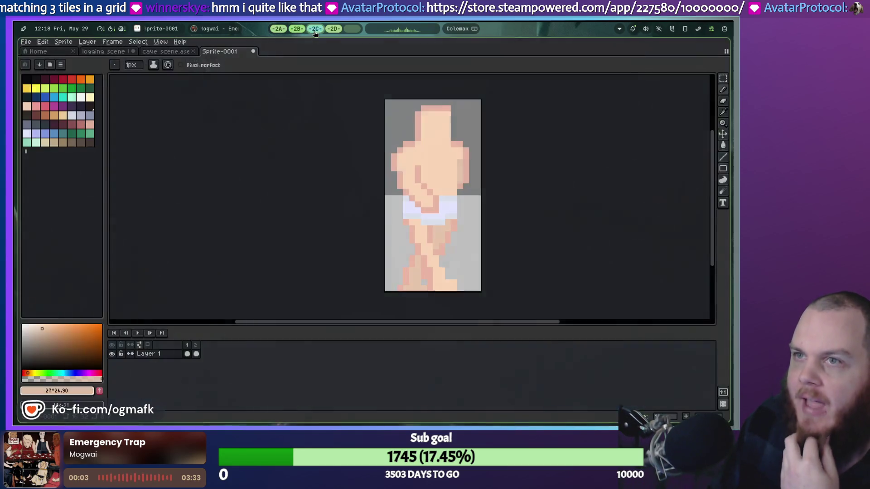
click(282, 31)
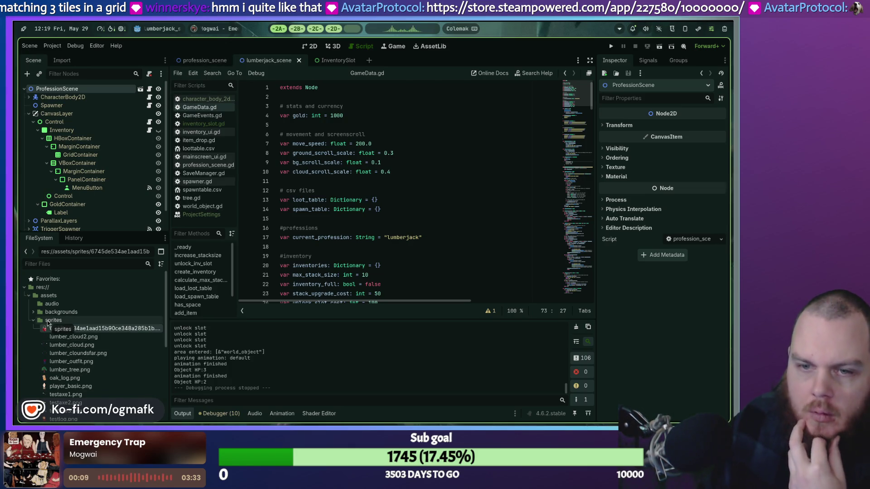
right_click(54, 295)
mouse_move(96, 299)
click(197, 295)
text(animations)
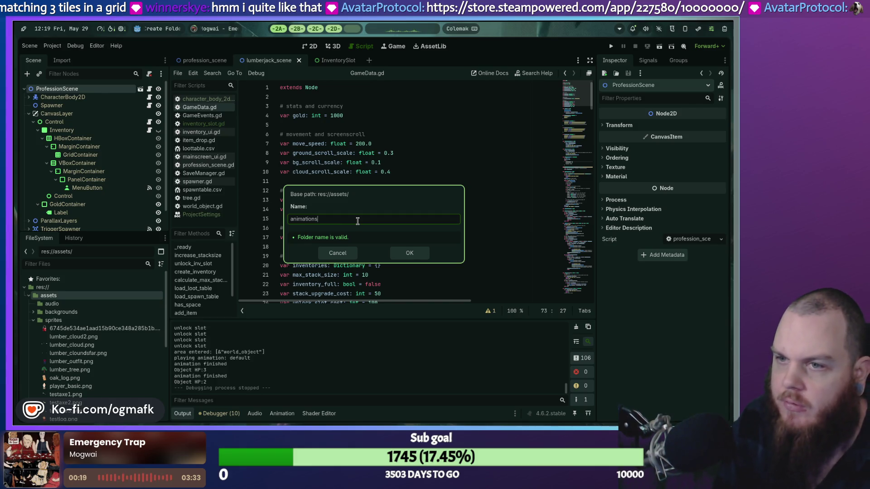
key(Return)
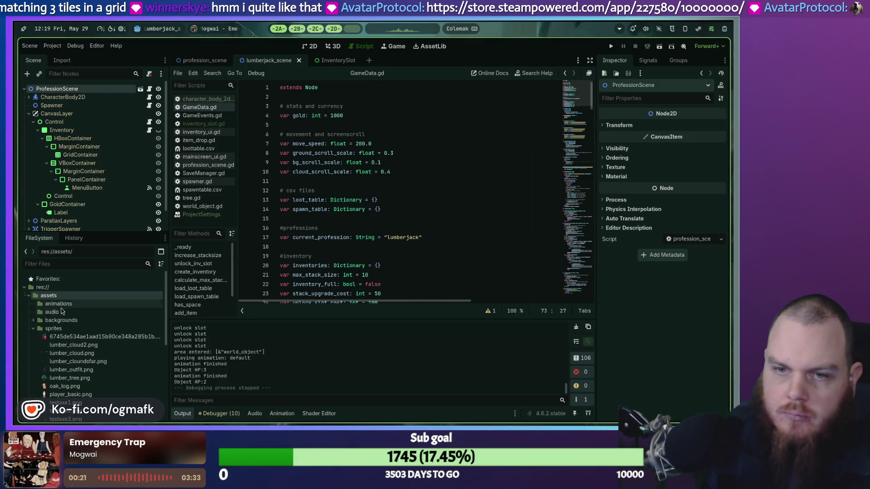
right_click(64, 308)
click(91, 385)
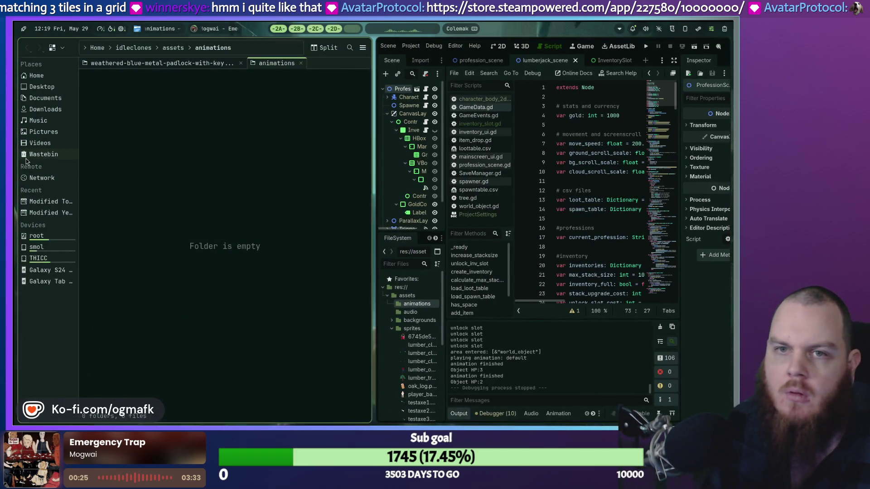
Open a second Dolphin window on Home's 'aseprite idle game' folder beside the animations folder.
key(super)
key(Right)
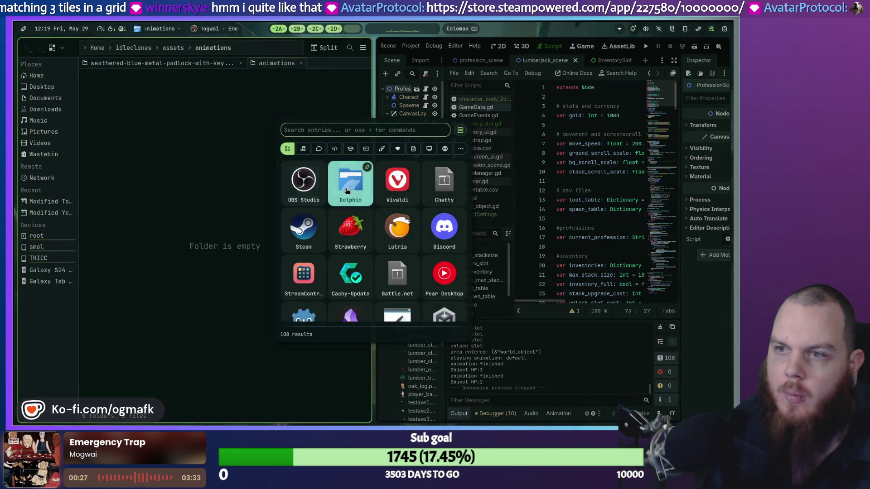
key(Return)
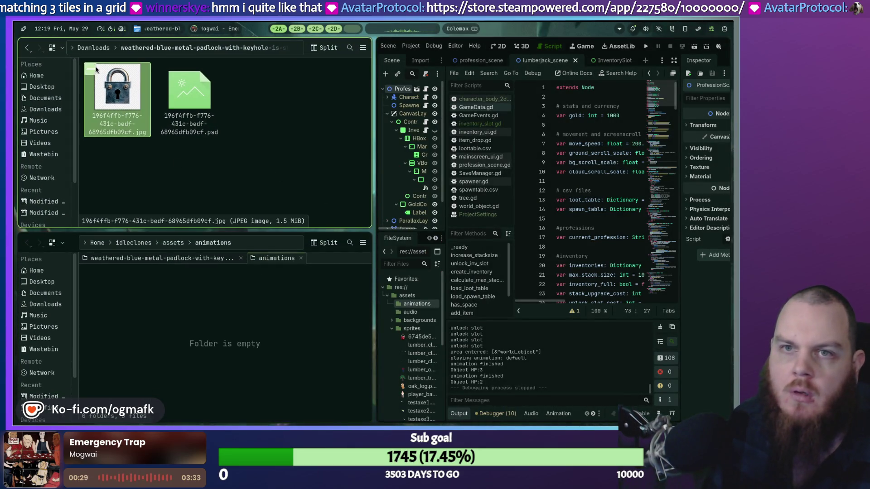
click(38, 76)
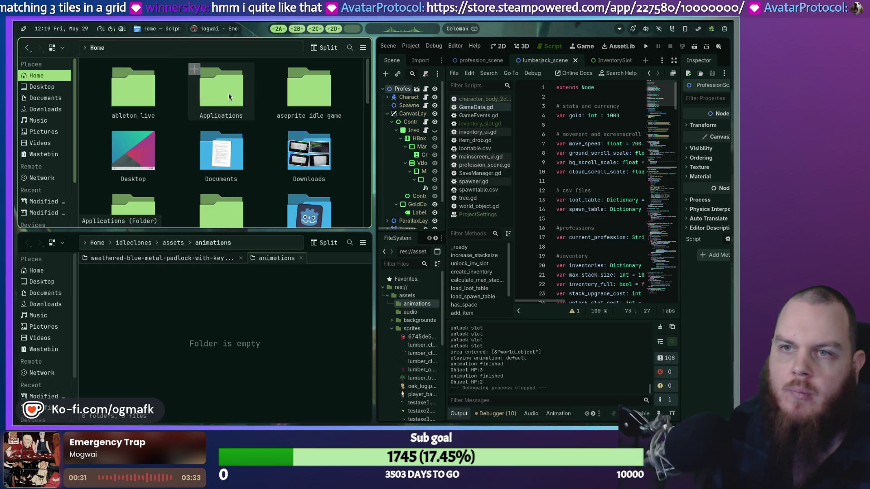
double_click(309, 99)
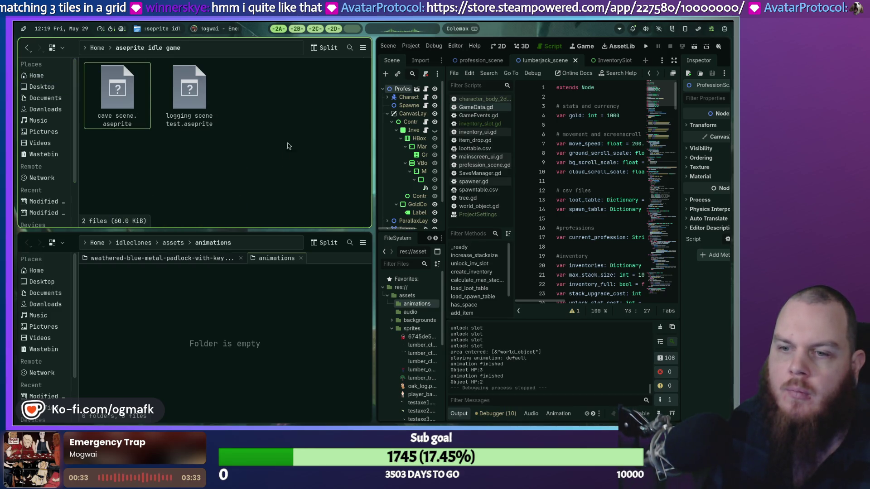
click(159, 288)
scroll(418, 353, down, 5)
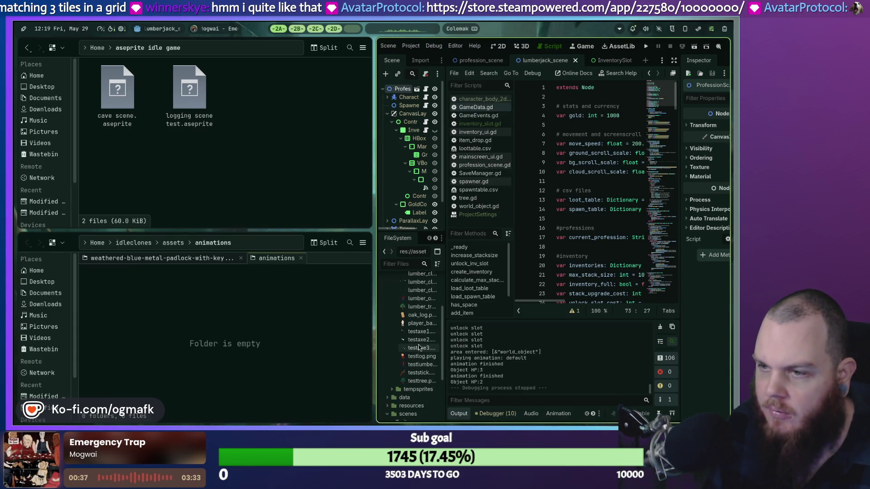
scroll(418, 347, up, 3)
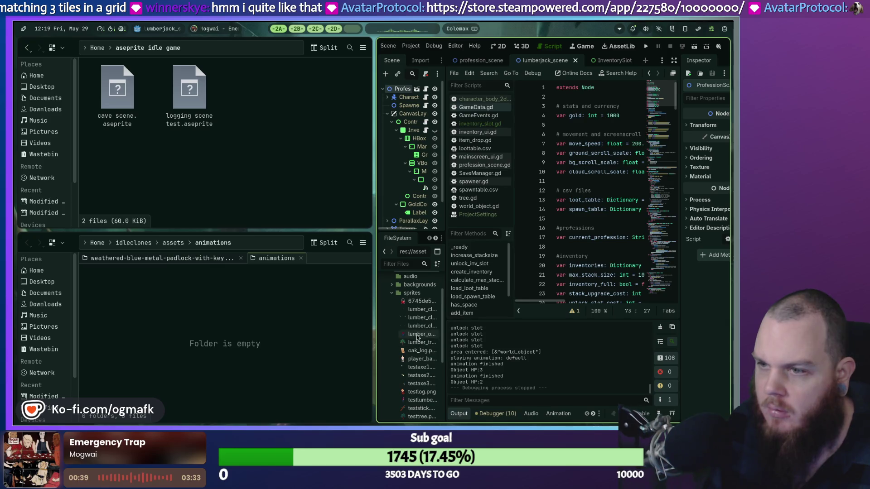
Switch to the Aseprite workspace and open its File menu.
click(315, 29)
click(334, 28)
click(316, 28)
click(26, 43)
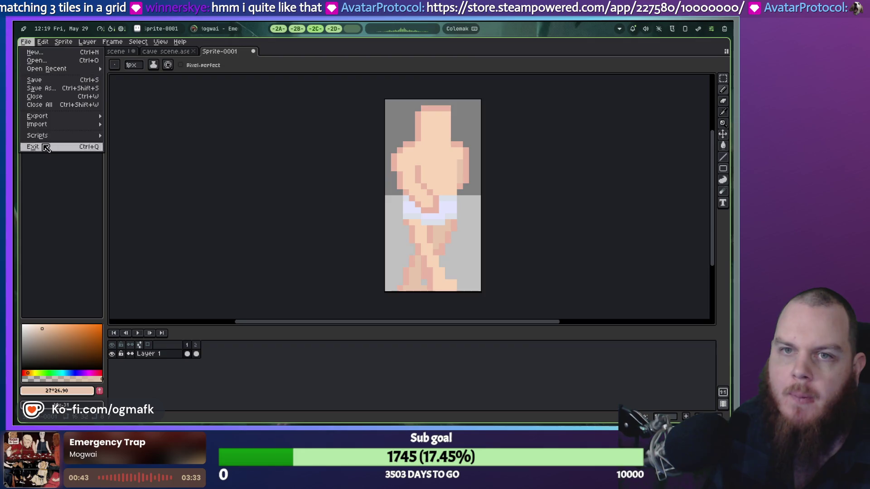
Export the sprite as a looping walking_anim.gif into the aseprite idle game folder.
mouse_move(57, 120)
click(136, 117)
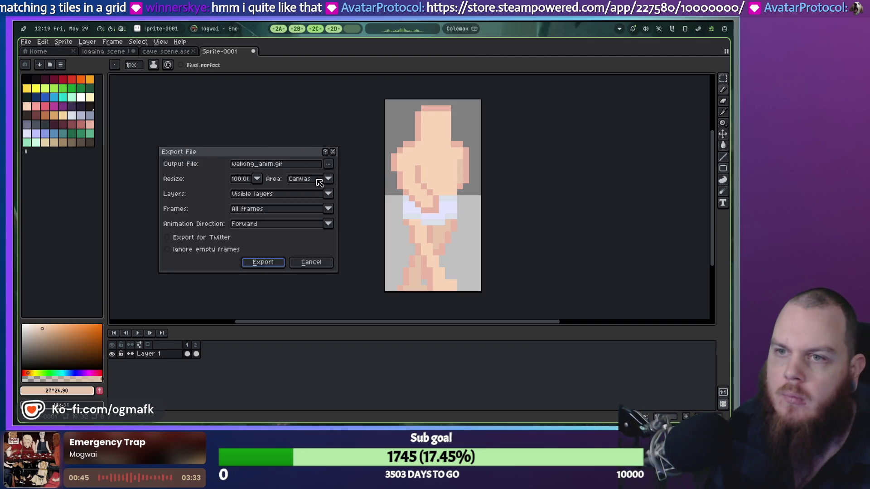
click(329, 165)
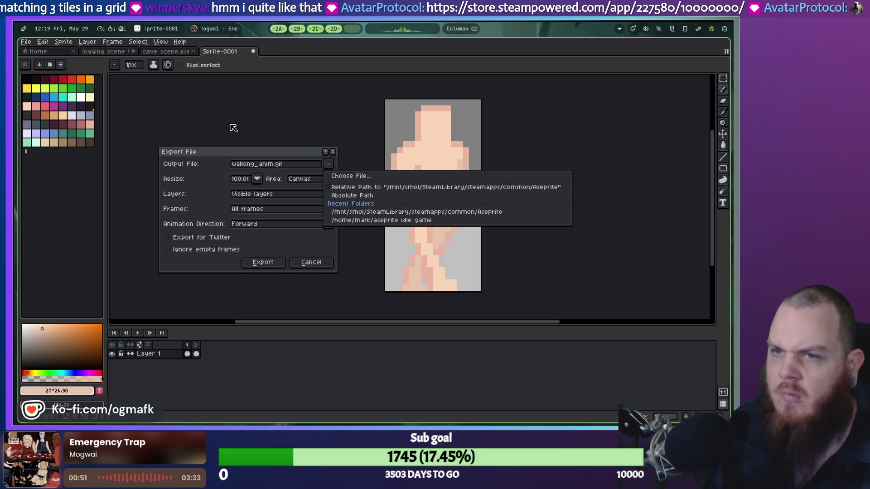
click(234, 115)
click(325, 165)
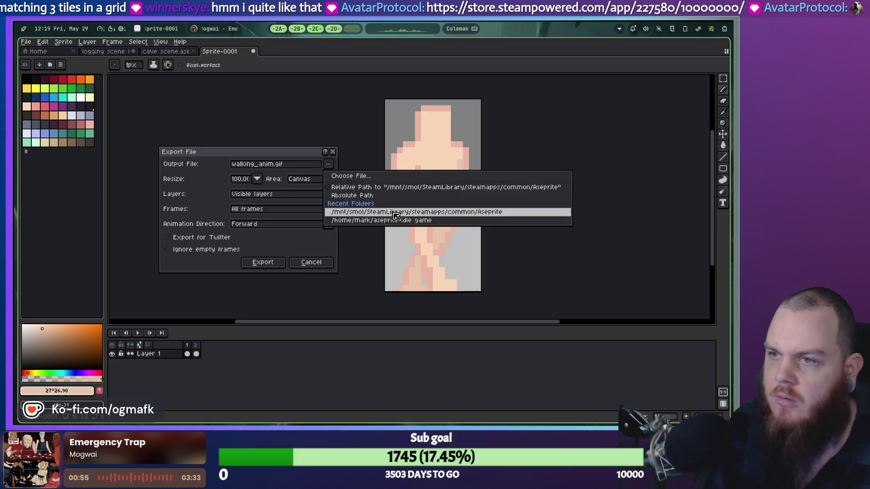
click(371, 220)
click(256, 263)
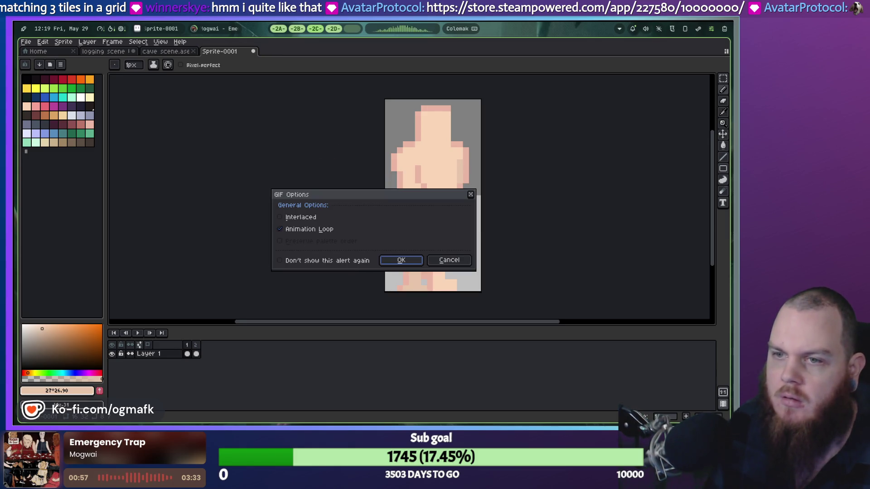
click(401, 262)
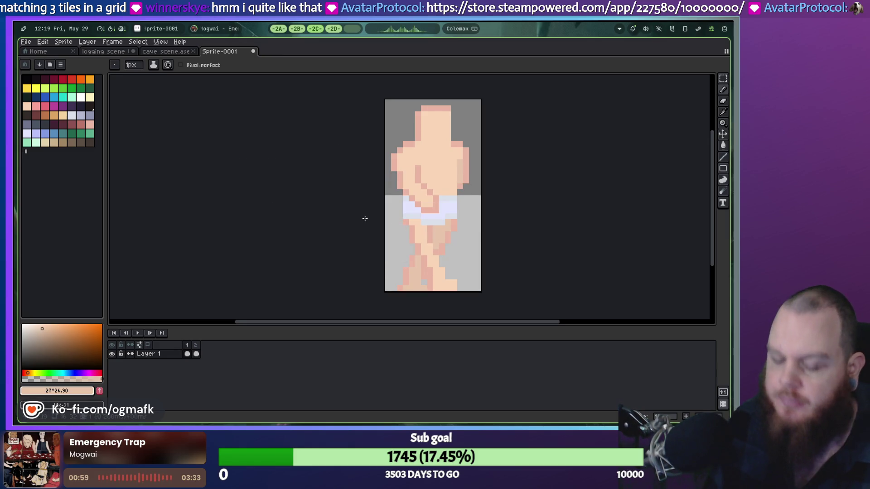
click(292, 29)
click(291, 29)
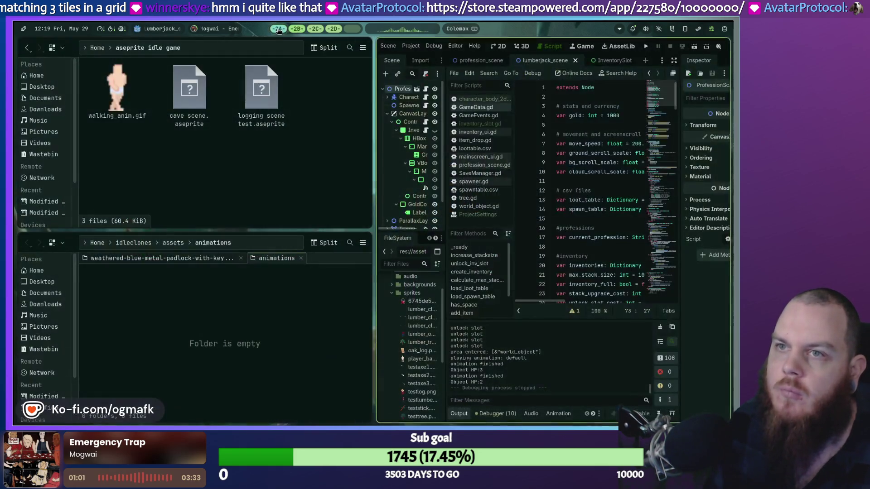
Move walking_anim.gif into the animations folder and close the file manager.
mouse_move(116, 90)
mouse_down()
mouse_move(228, 340)
mouse_move(211, 317)
mouse_up()
click(236, 325)
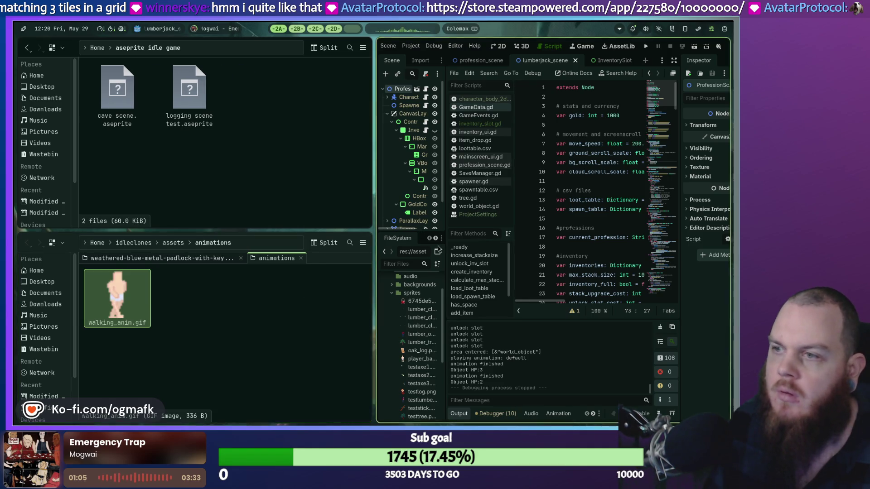
key(super+q)
key(super+q)
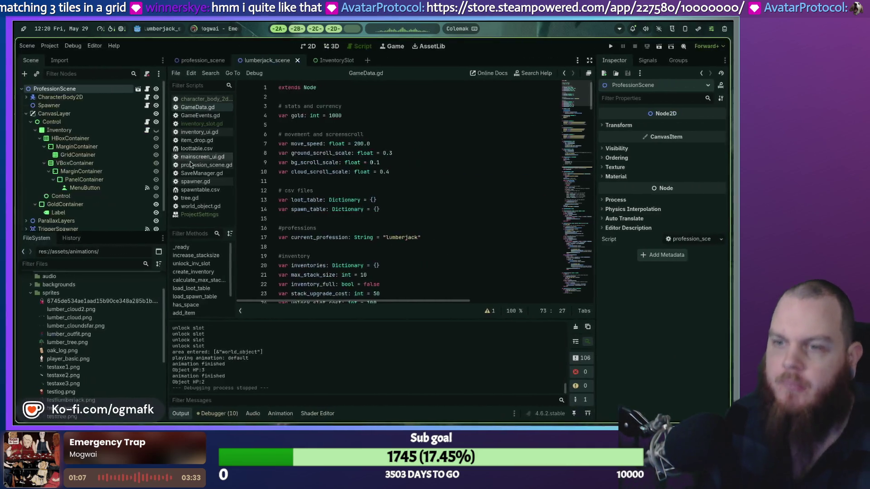
scroll(56, 291, up, 1)
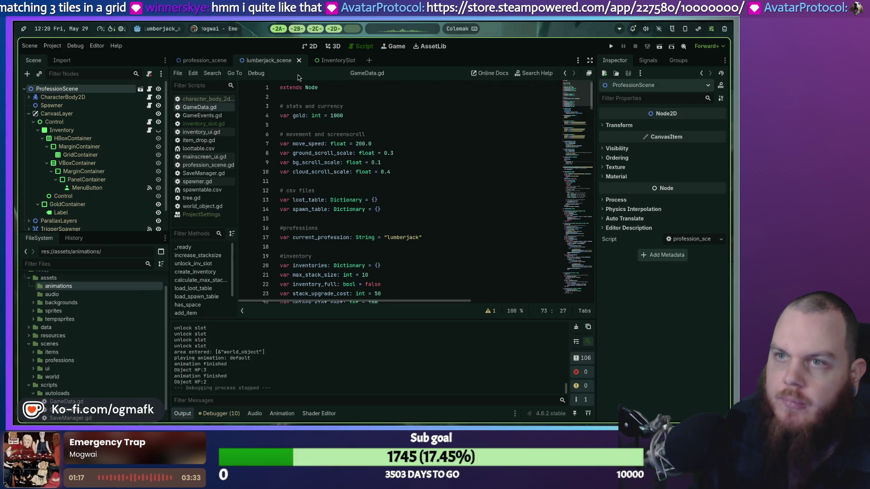
click(296, 29)
click(278, 29)
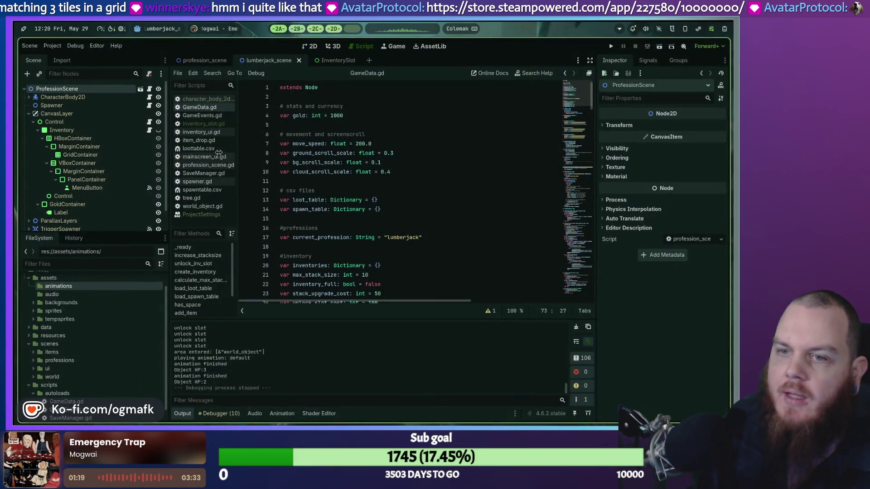
Reopen the animations folder from Godot and delete walking_anim.gif.
right_click(63, 286)
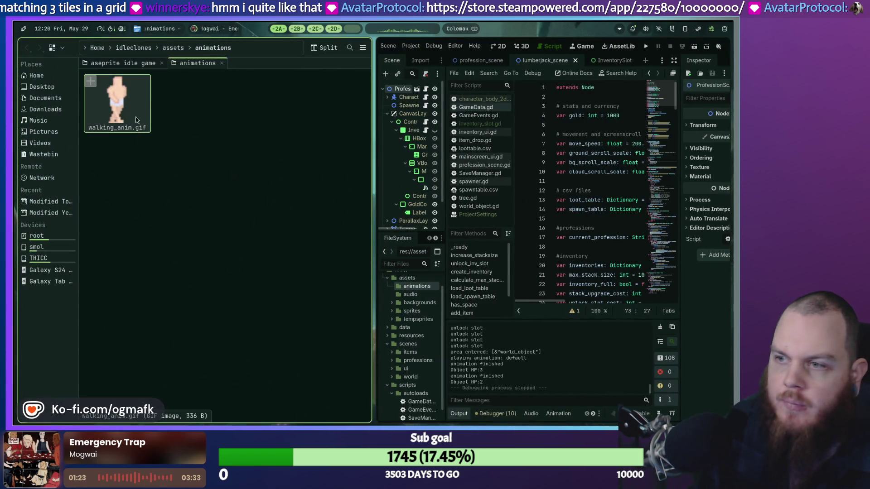
click(118, 102)
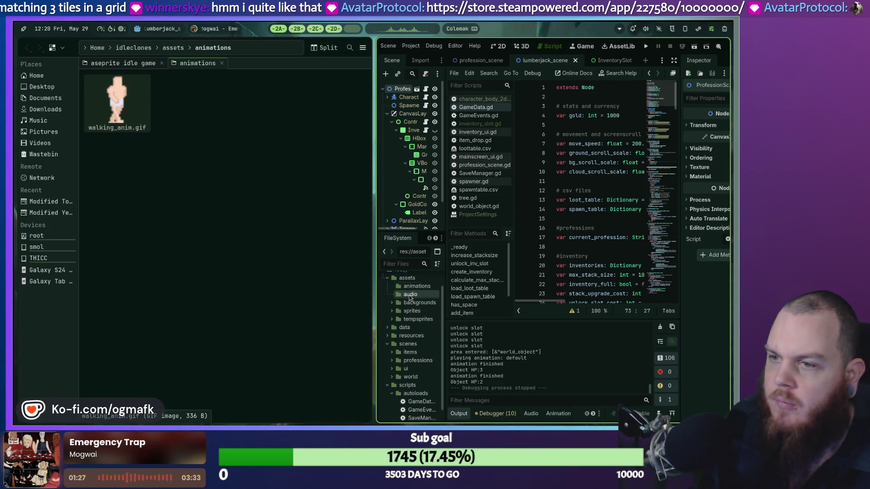
click(120, 104)
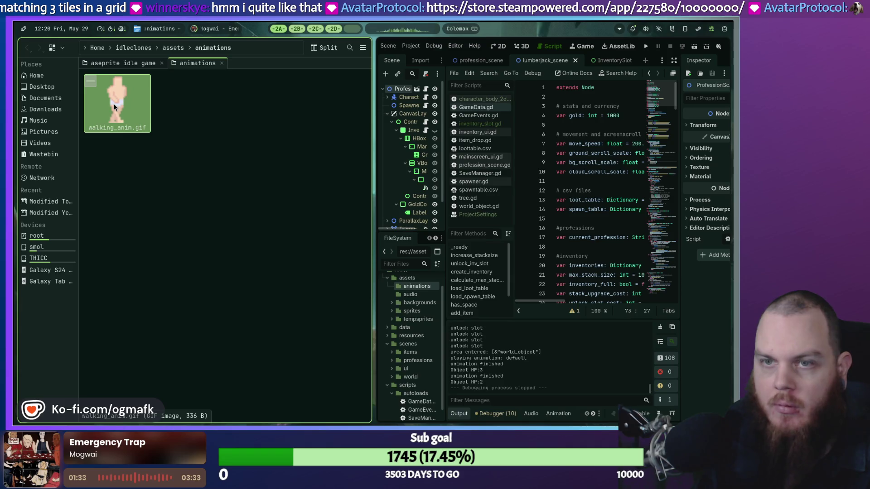
key(Delete)
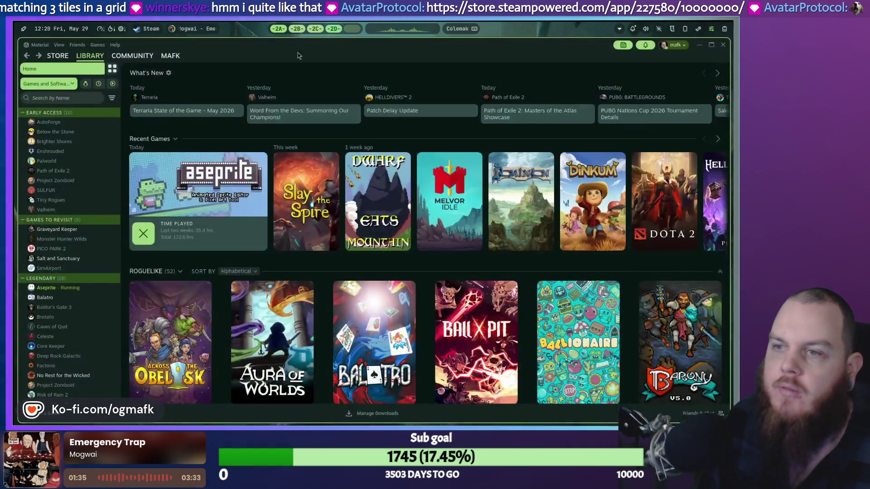
Re-export the walk with a .png file name, accepting the split into walking_anim1.png and walking_anim2.png.
click(316, 29)
click(42, 41)
click(42, 42)
click(26, 42)
mouse_move(68, 119)
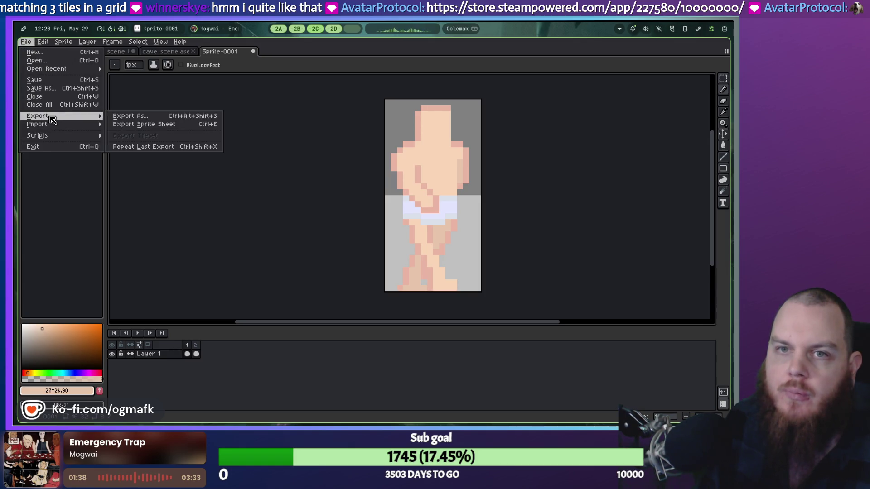
click(136, 116)
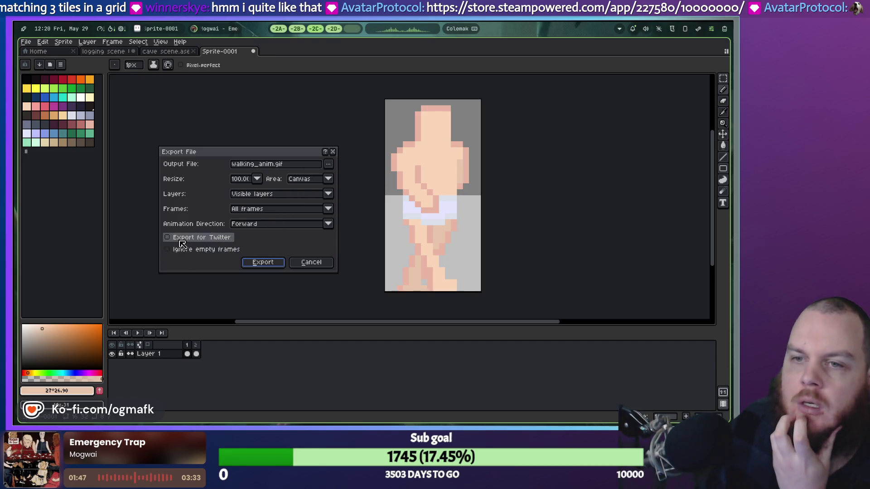
click(297, 164)
text(pn)
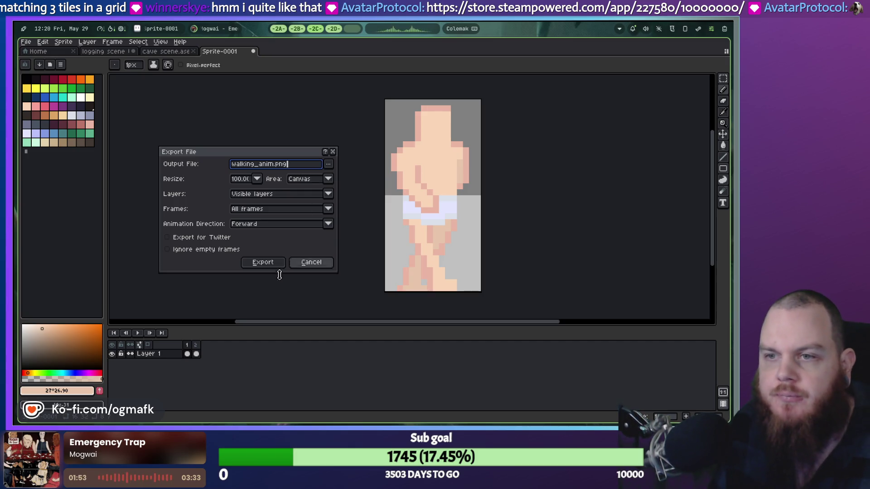
click(266, 265)
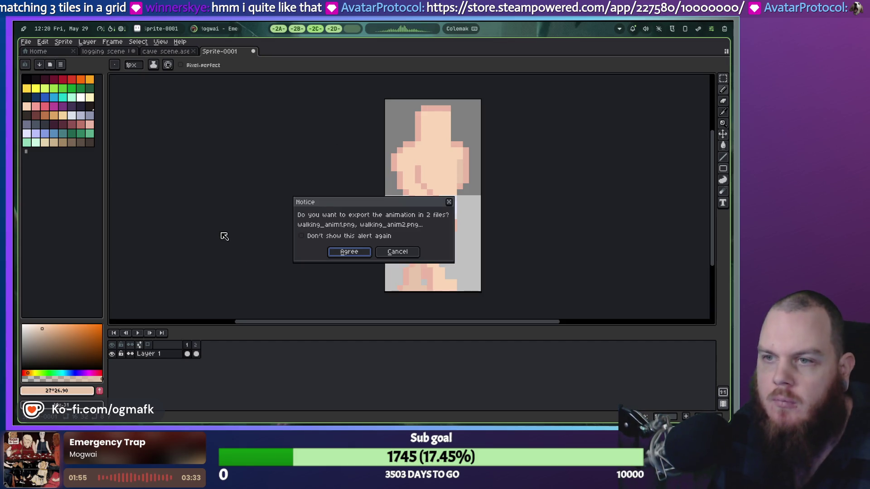
click(354, 254)
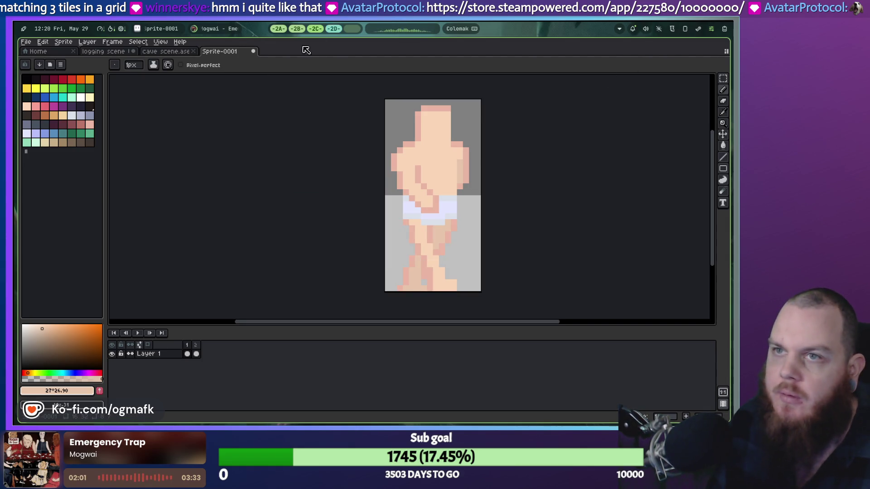
click(277, 31)
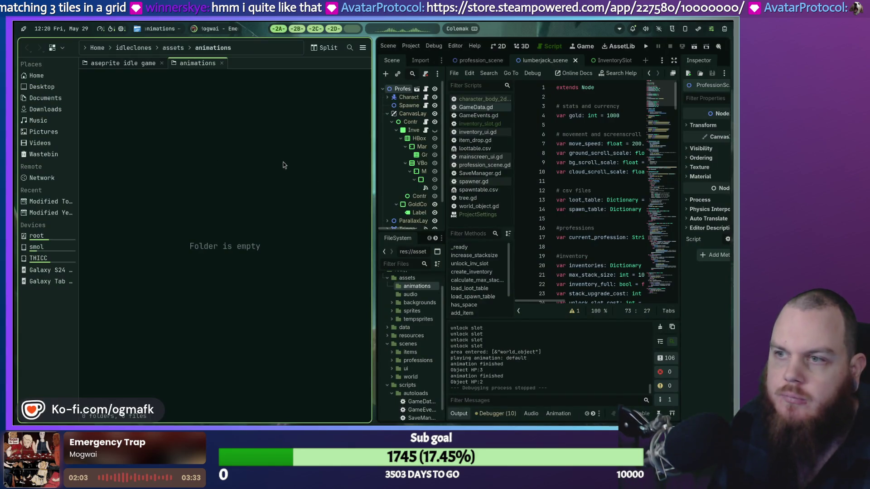
Launch a new file manager window from the application launcher.
key(super)
key(Right)
key(Return)
Move walking_anim1.png and walking_anim2.png into the animations folder, then close the file manager.
click(158, 118)
ctrl+click(225, 91)
drag(135, 95, 194, 322)
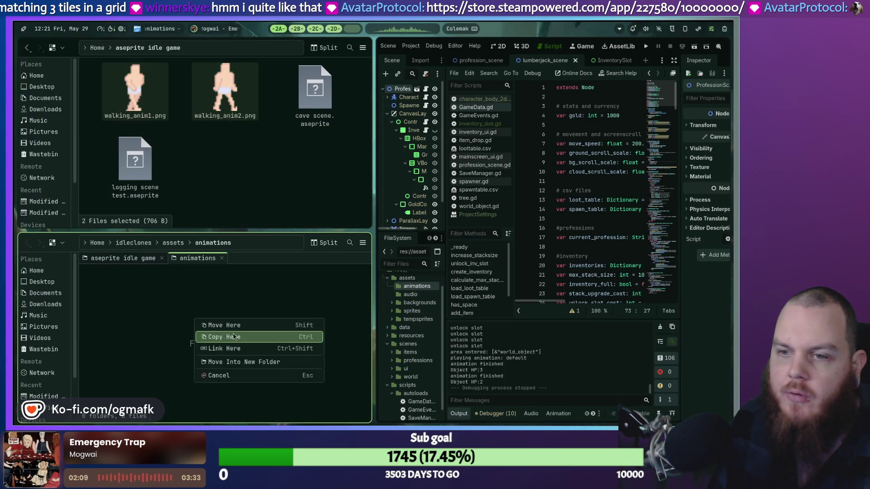
click(218, 325)
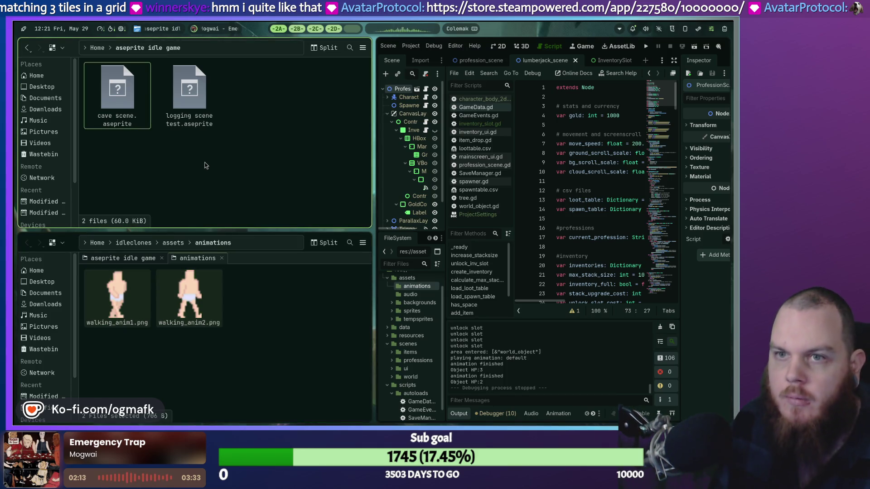
key(alt+Tab)
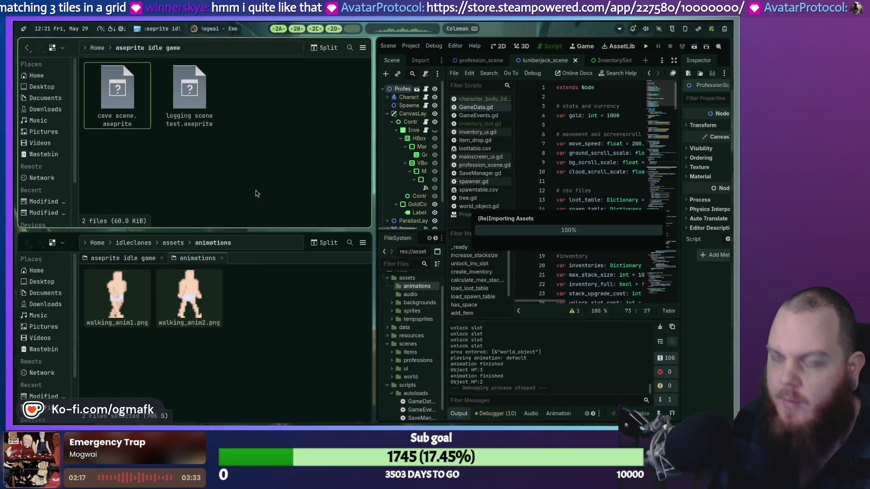
key(ctrl+q)
key(ctrl+q)
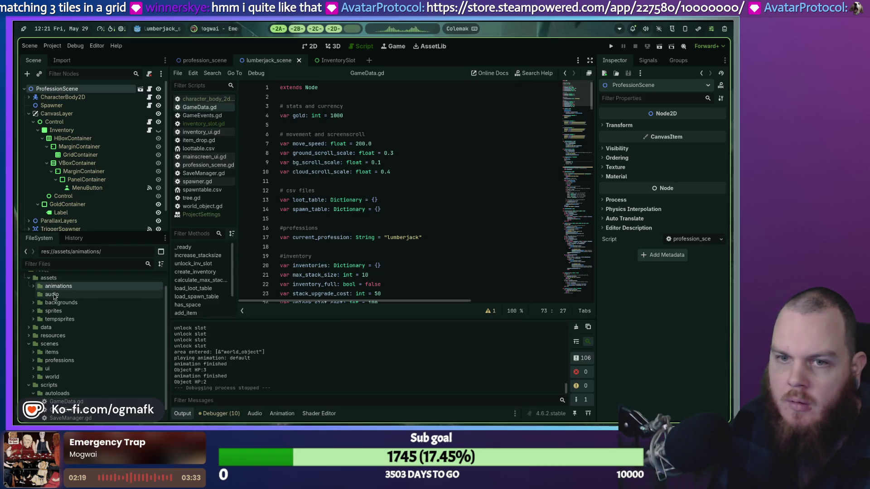
Expand res://assets/animations, show lumberjack_scene in 2D, and expand CharacterBody2D's children.
double_click(42, 288)
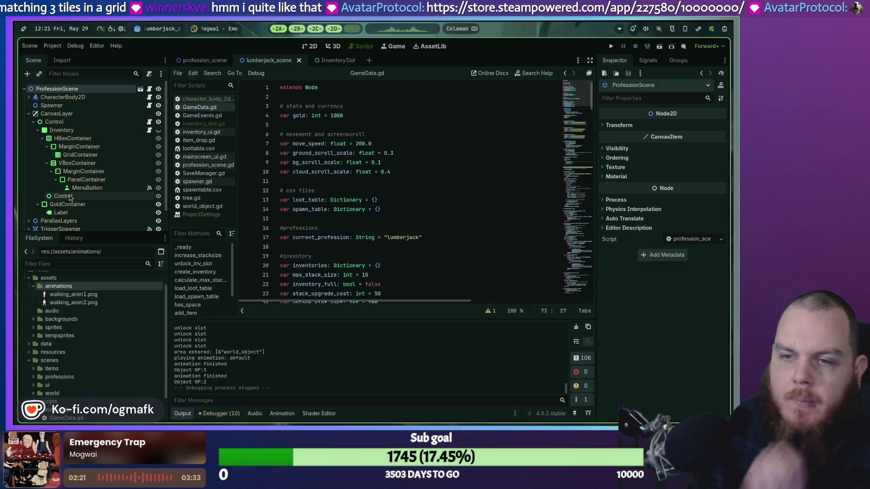
click(210, 61)
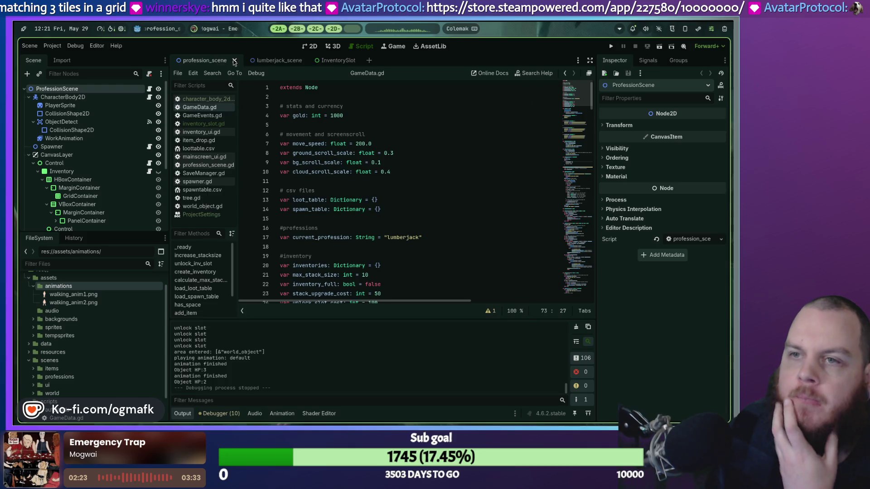
click(273, 64)
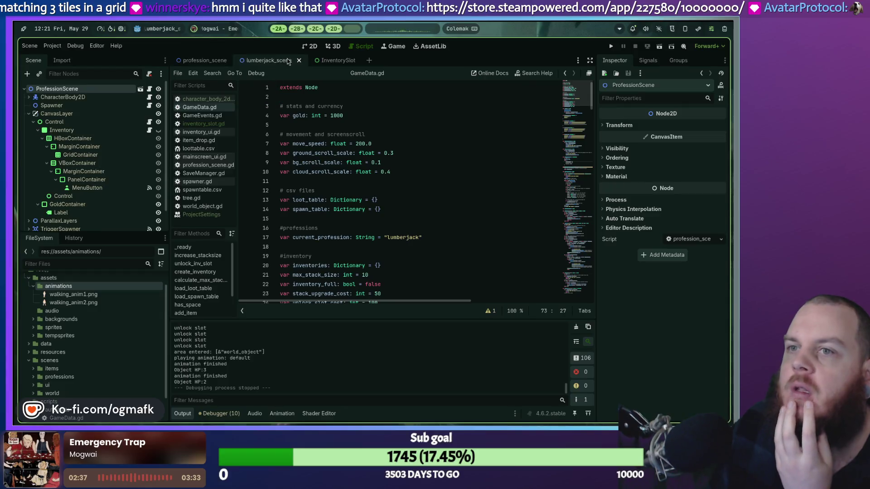
click(316, 49)
scroll(227, 193, up, 3)
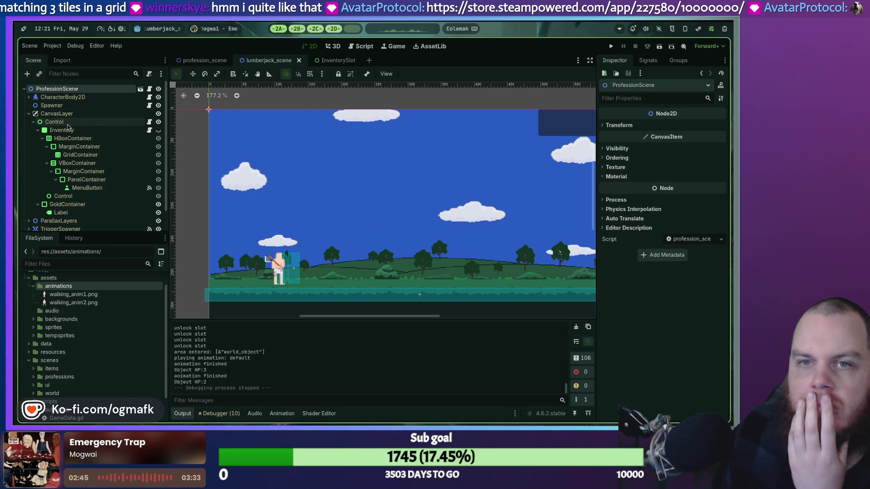
click(29, 98)
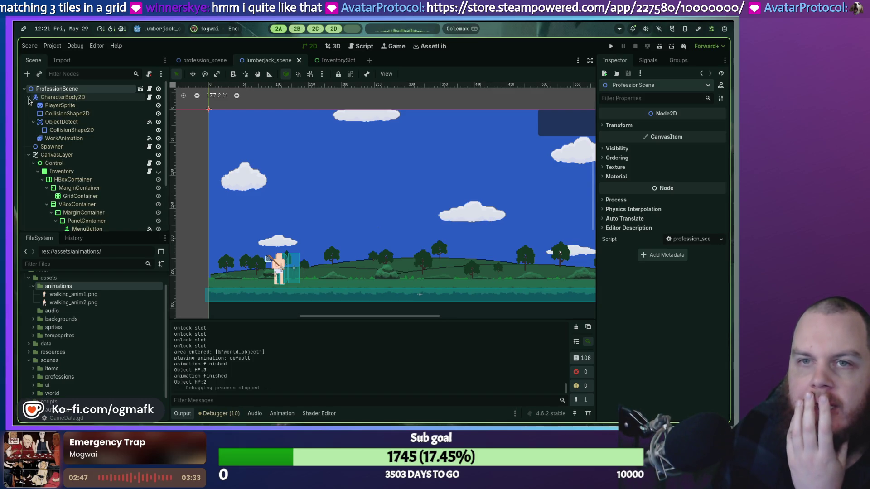
right_click(64, 100)
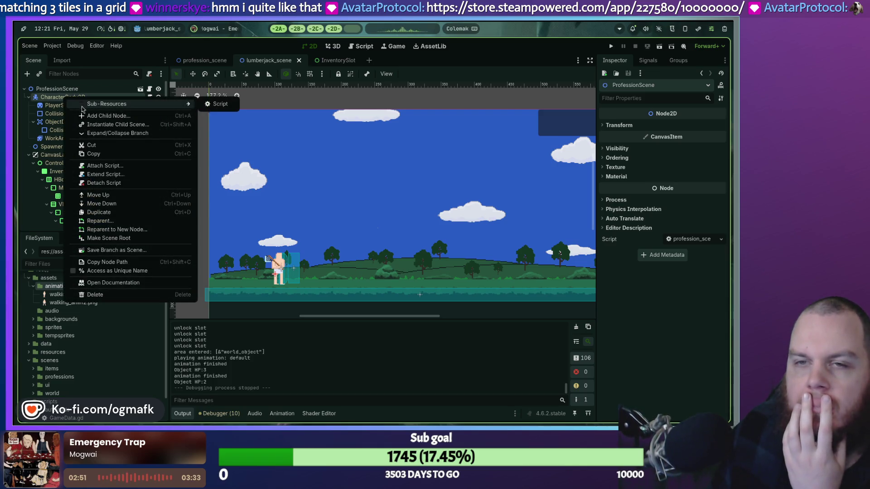
Add an AnimatedSprite2D child to CharacterBody2D via the 'animate' search, and hide PlayerSprite.
click(141, 117)
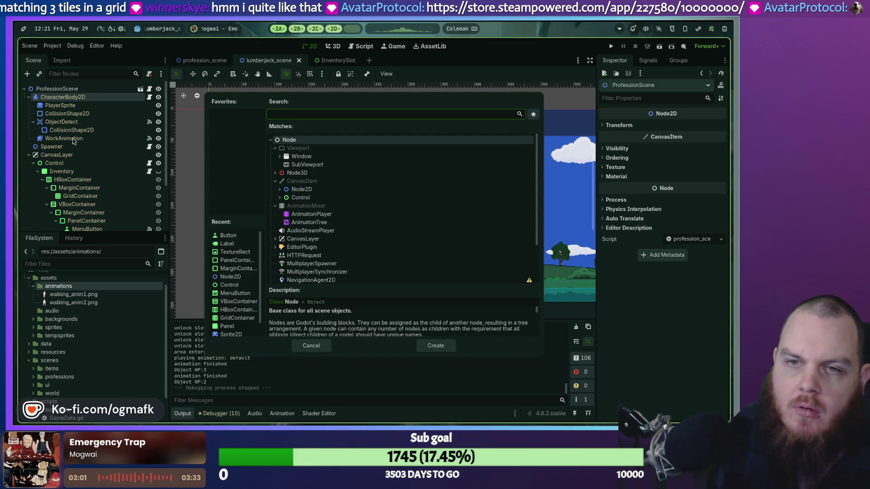
key(Escape)
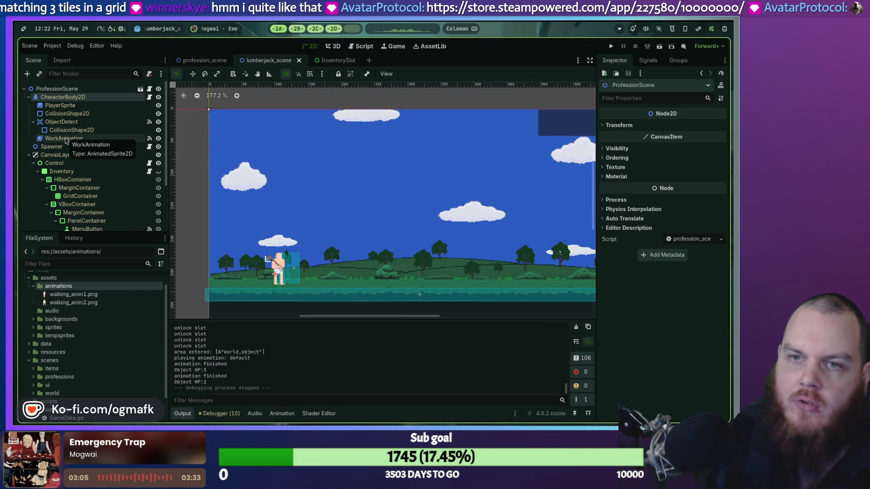
right_click(68, 101)
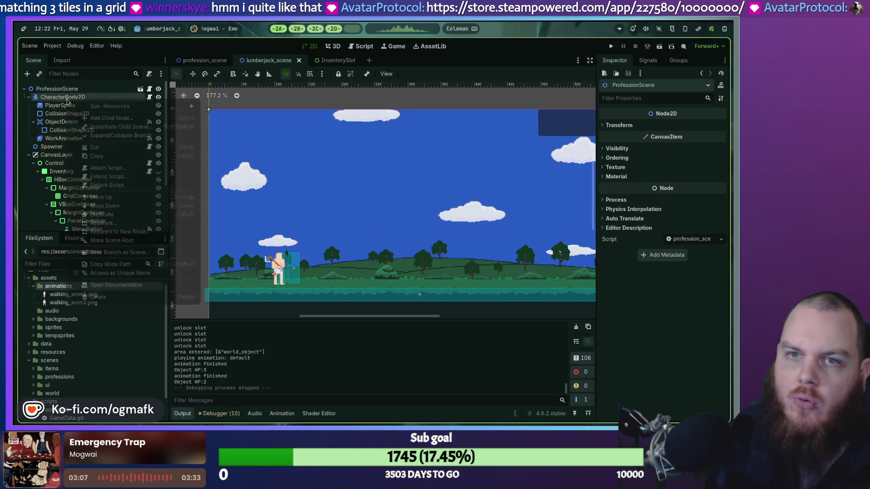
click(54, 107)
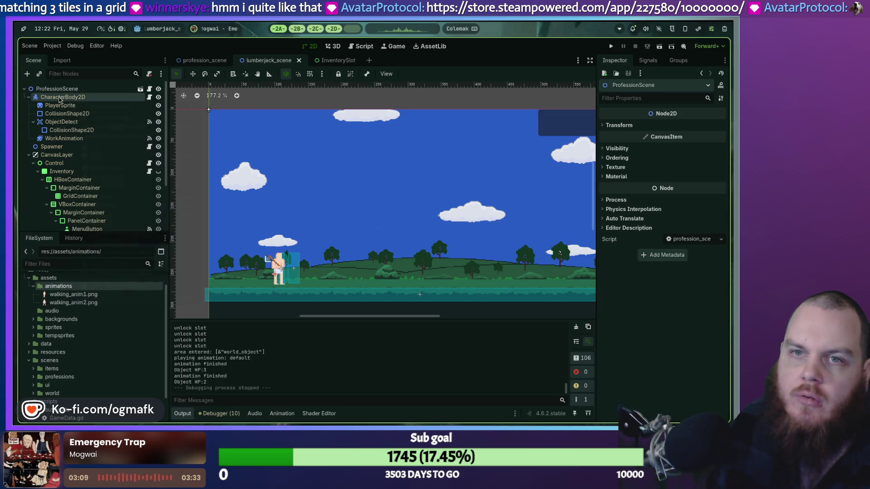
right_click(54, 96)
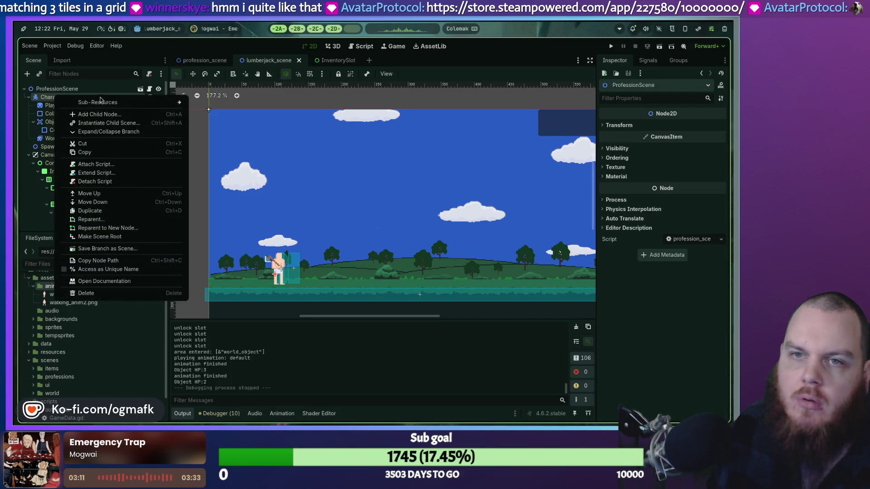
click(105, 114)
text(a)
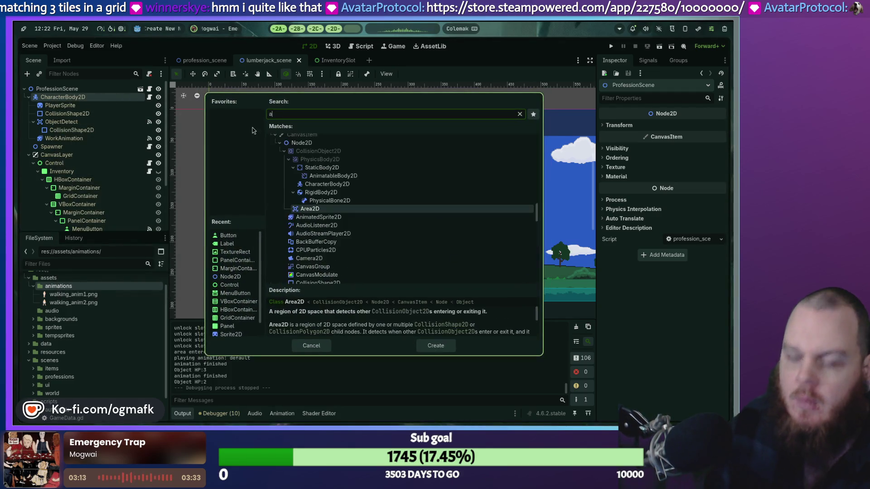
text(nim)
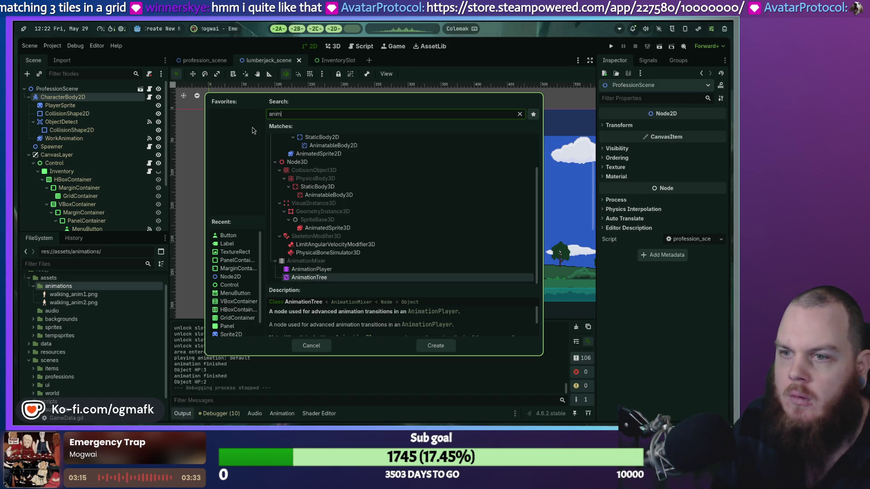
text(ate)
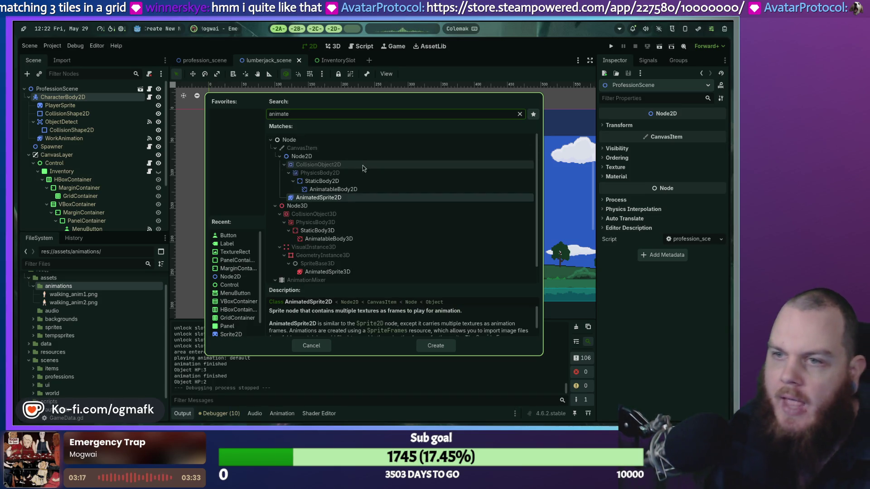
double_click(327, 196)
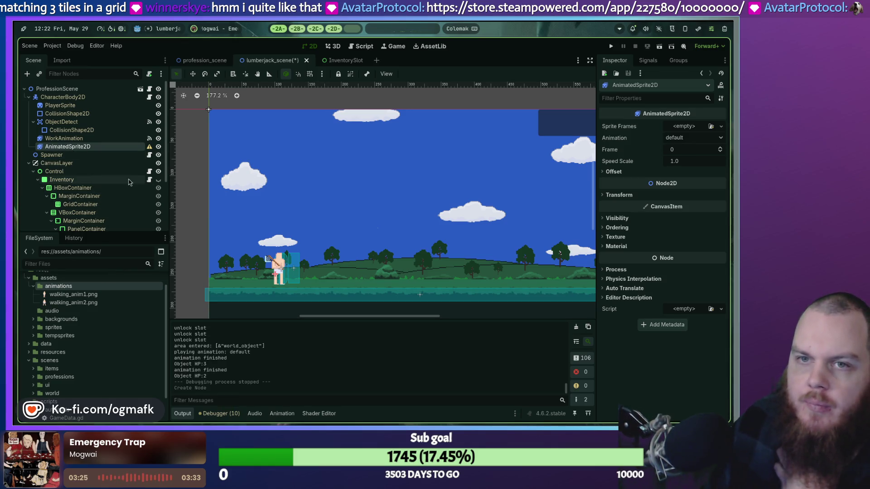
click(158, 105)
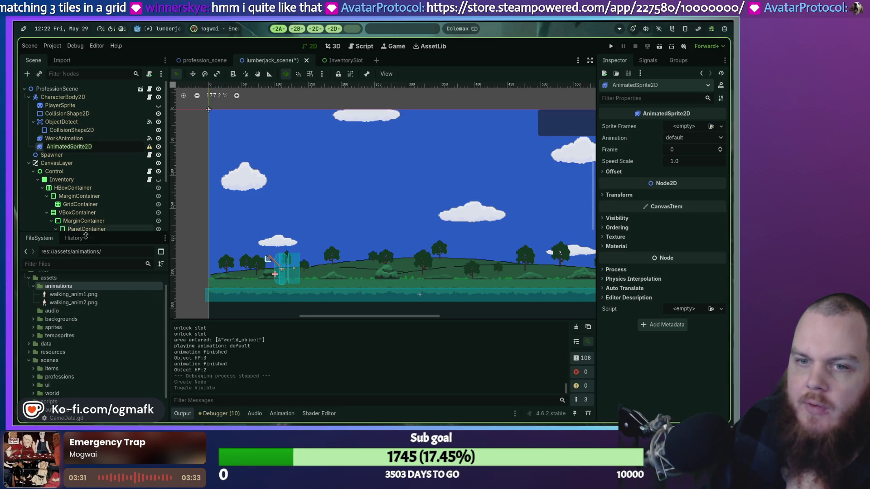
Open the animation panel and inspect WorkAnimation's sprite frames.
click(278, 258)
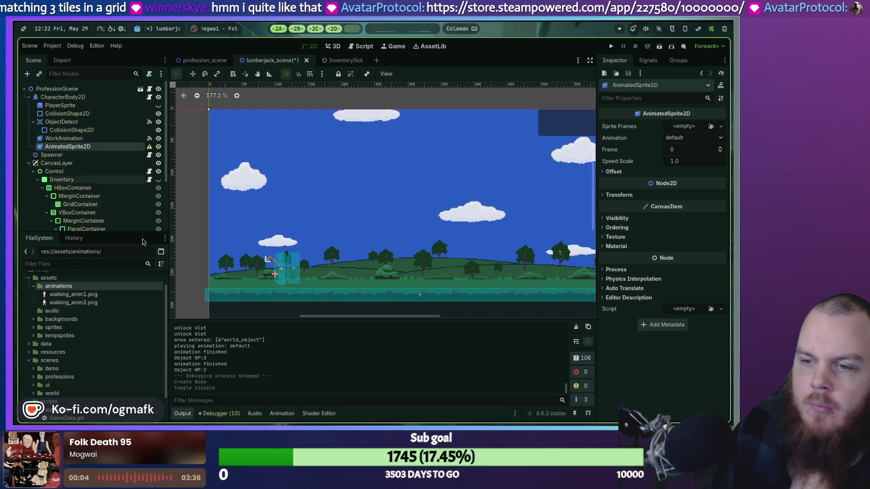
click(284, 414)
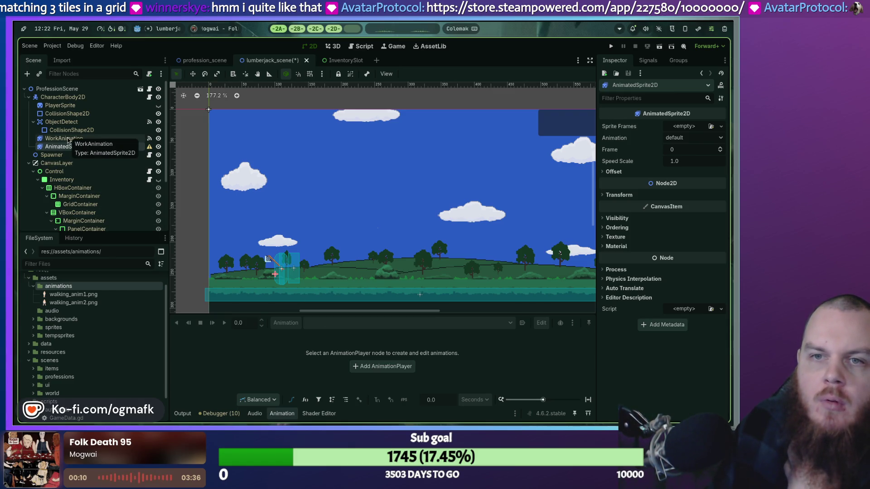
click(49, 139)
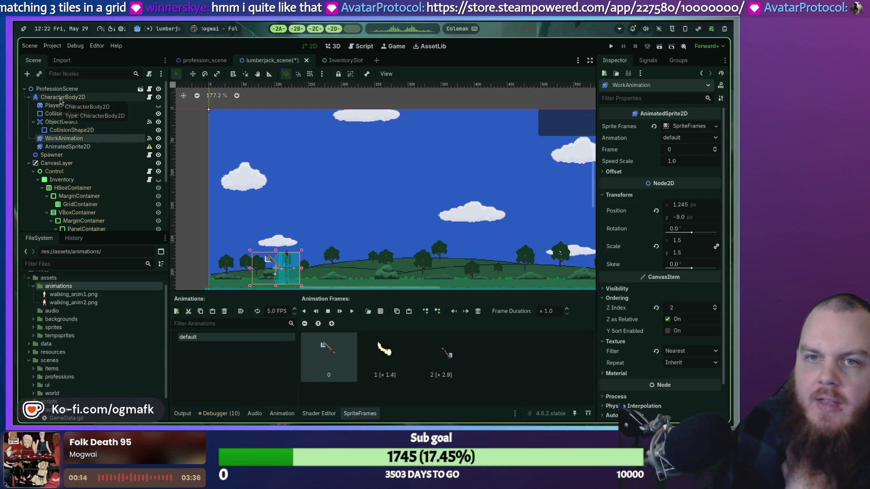
click(61, 98)
click(68, 139)
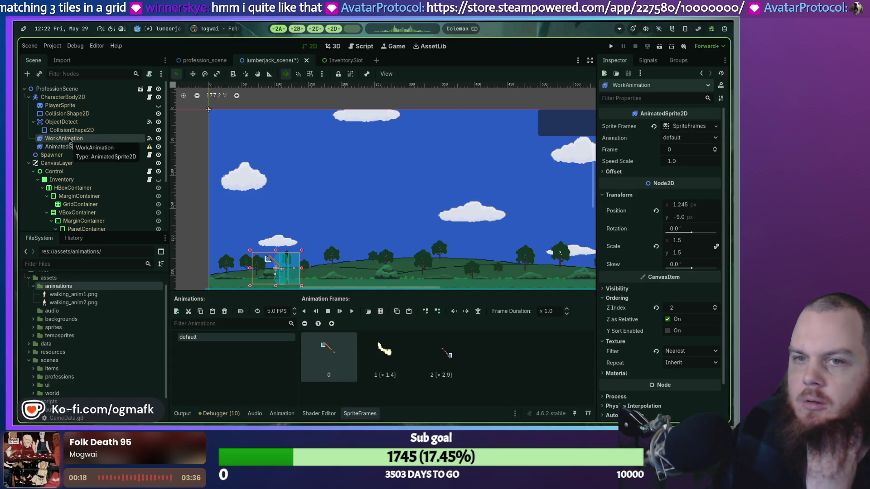
Add an AnimationPlayer node from the animation panel, then delete it.
click(68, 146)
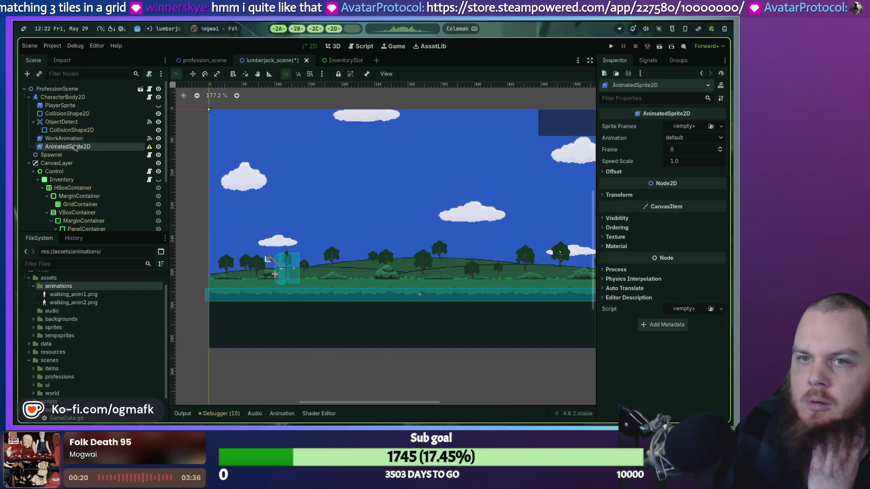
click(282, 413)
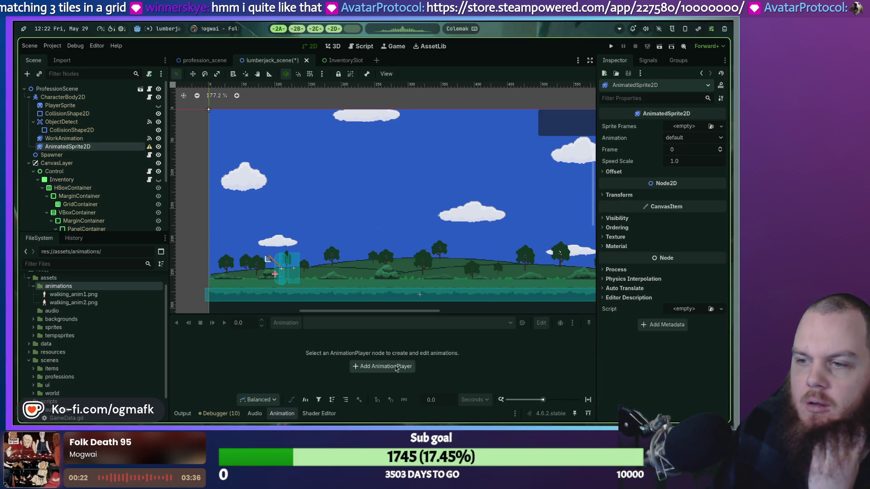
click(395, 367)
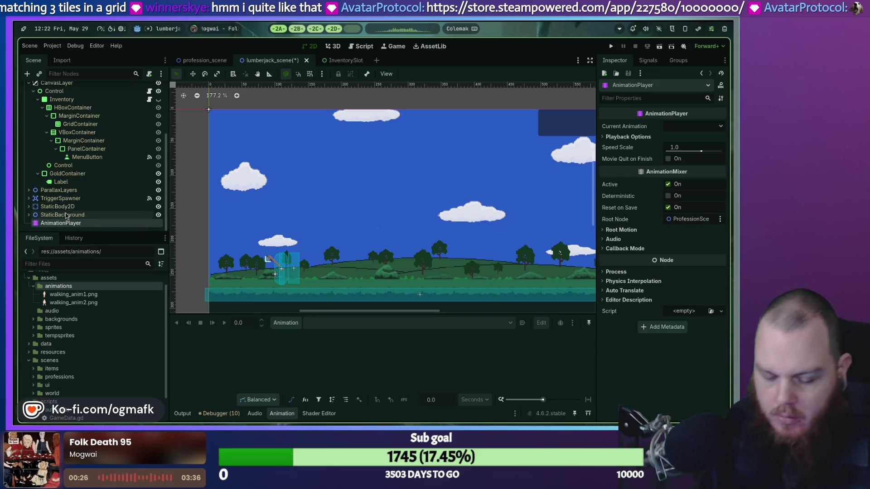
key(Delete)
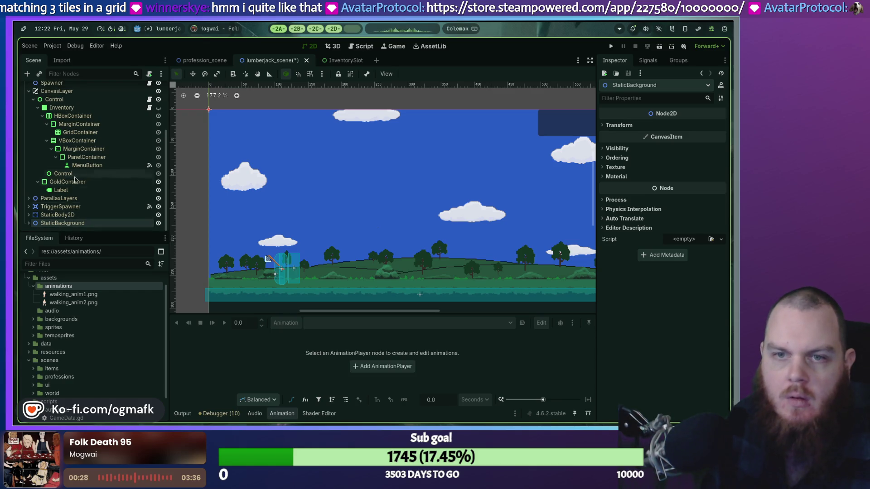
scroll(75, 180, up, 5)
Give the new AnimatedSprite2D a new SpriteFrames resource.
click(66, 147)
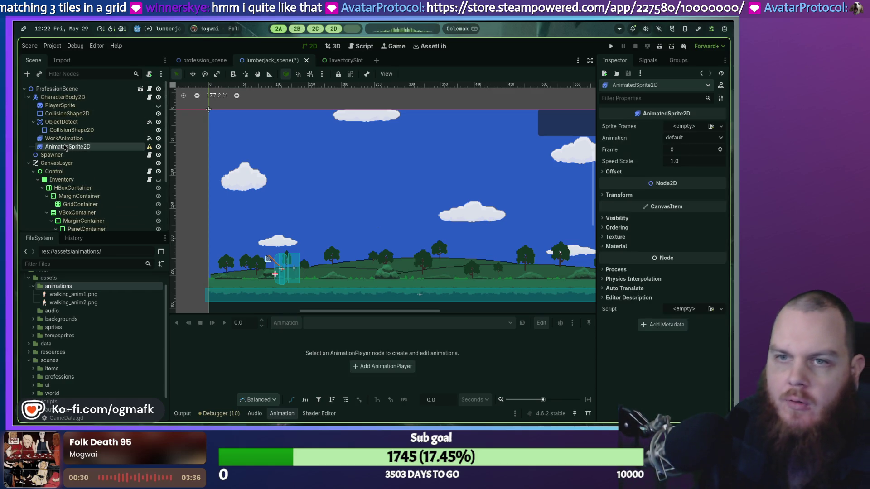
click(67, 139)
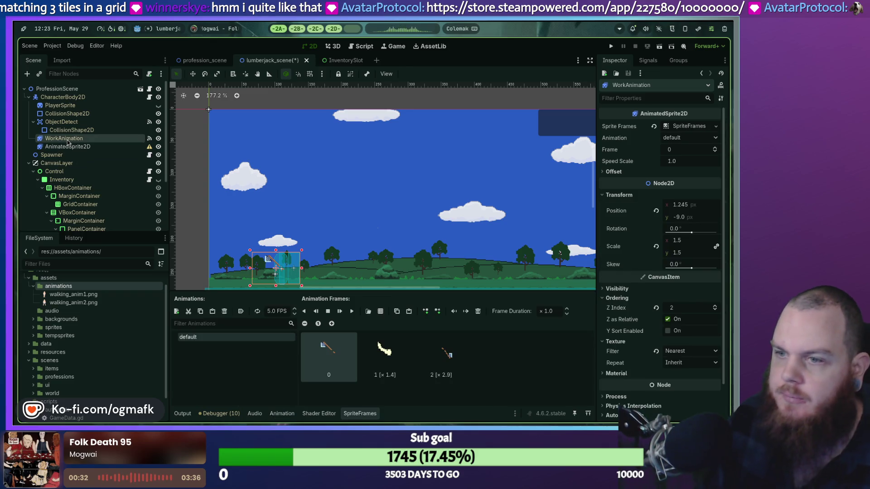
click(67, 147)
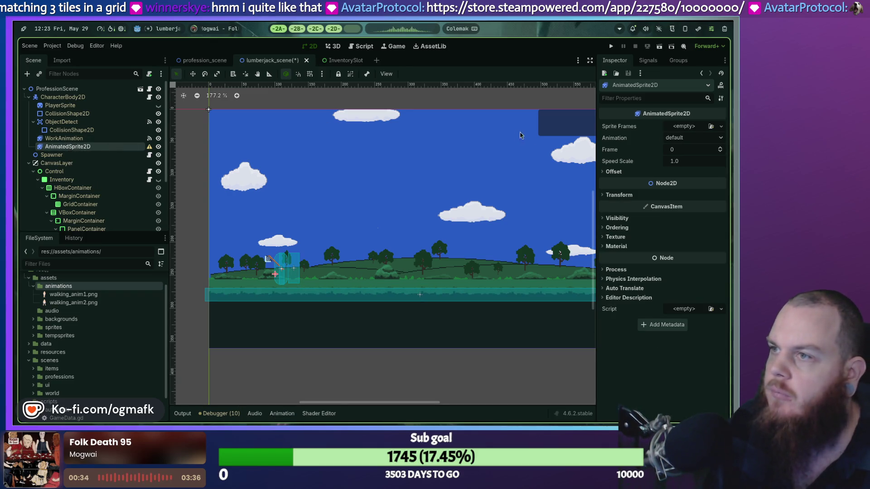
click(688, 130)
click(693, 136)
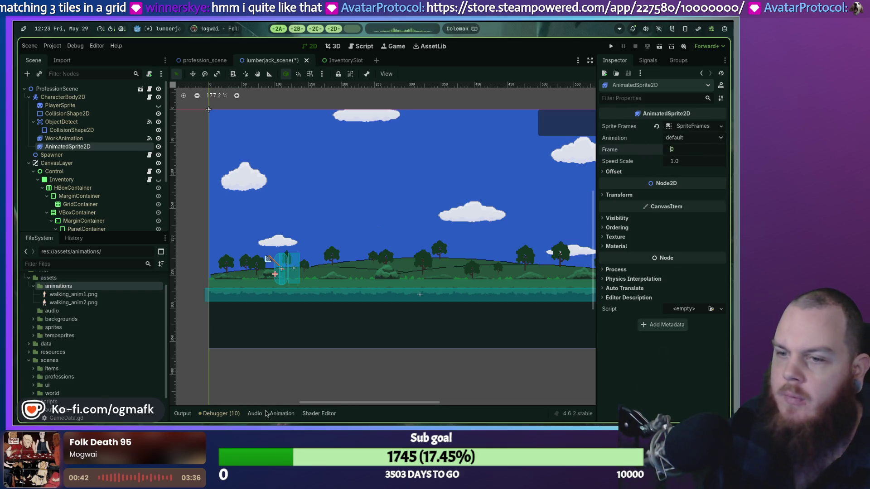
Delete the AnimatedSprite2D node from the lumberjack scene, confirming the deletion.
click(281, 414)
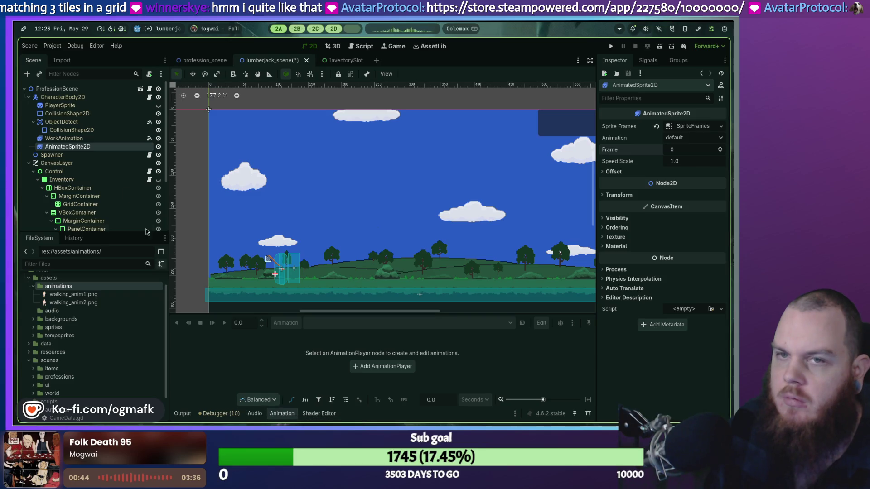
click(55, 139)
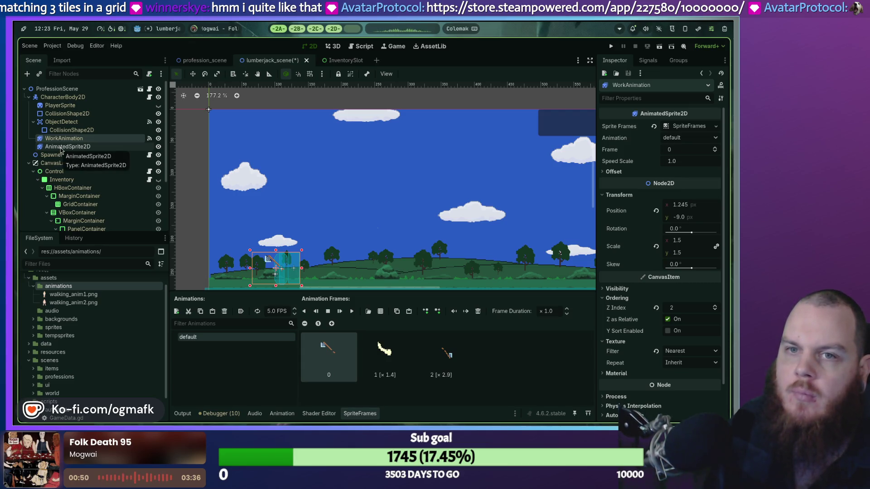
click(68, 147)
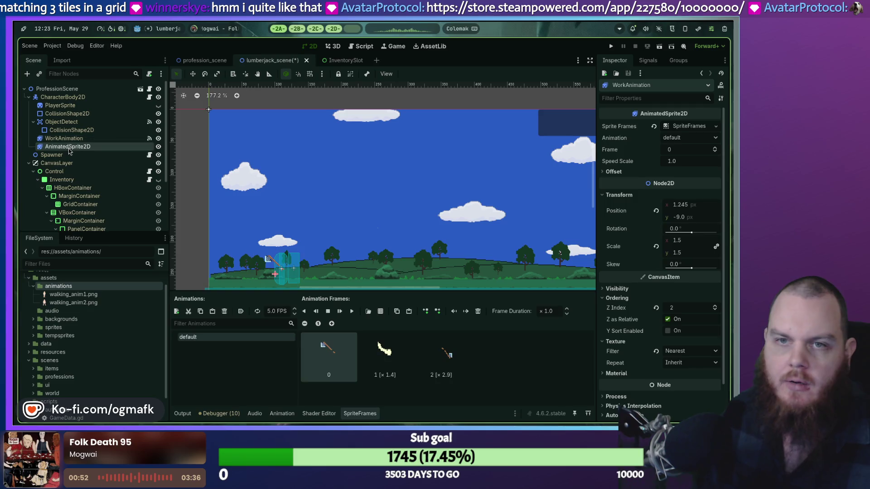
key(Delete)
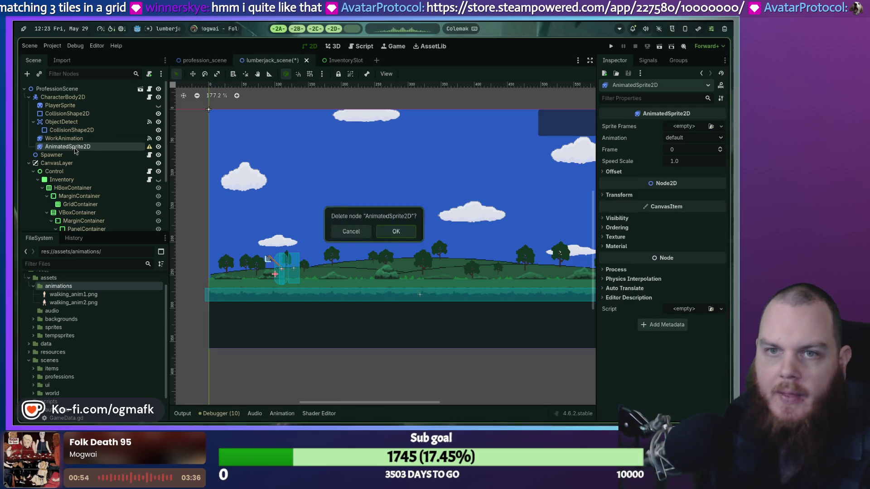
click(390, 231)
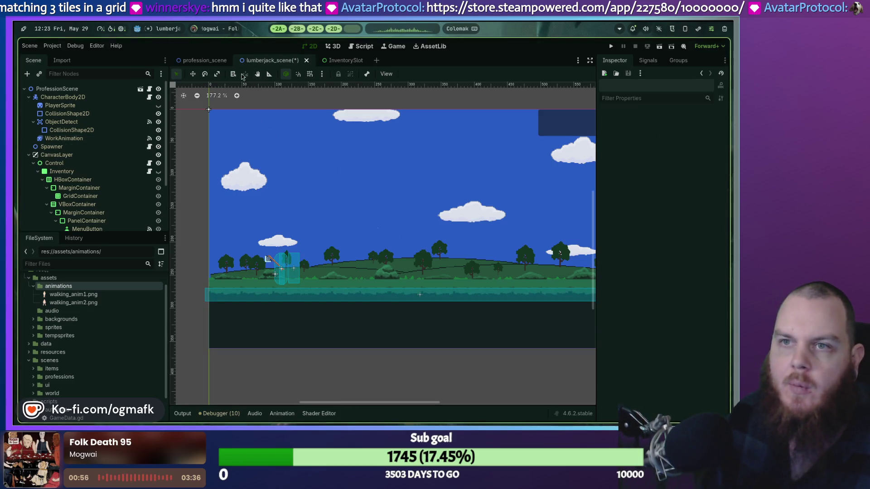
click(199, 60)
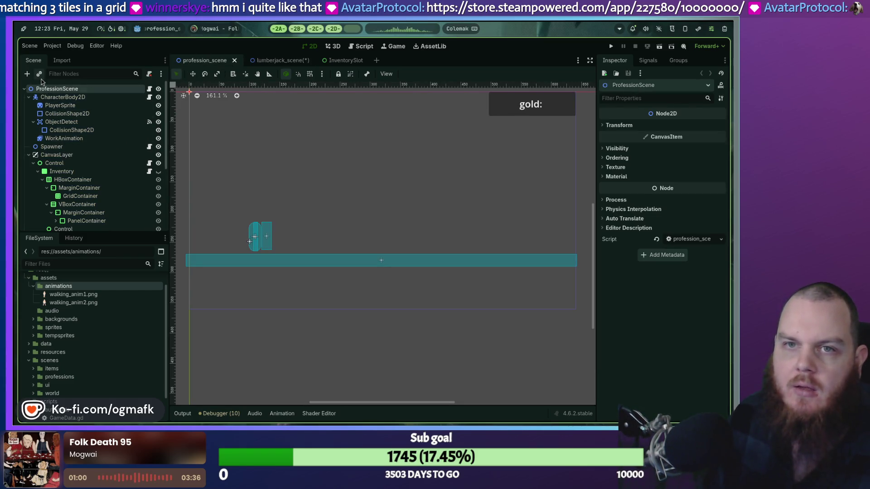
Add an AnimatedSprite2D node to the profession scene.
right_click(48, 93)
click(74, 110)
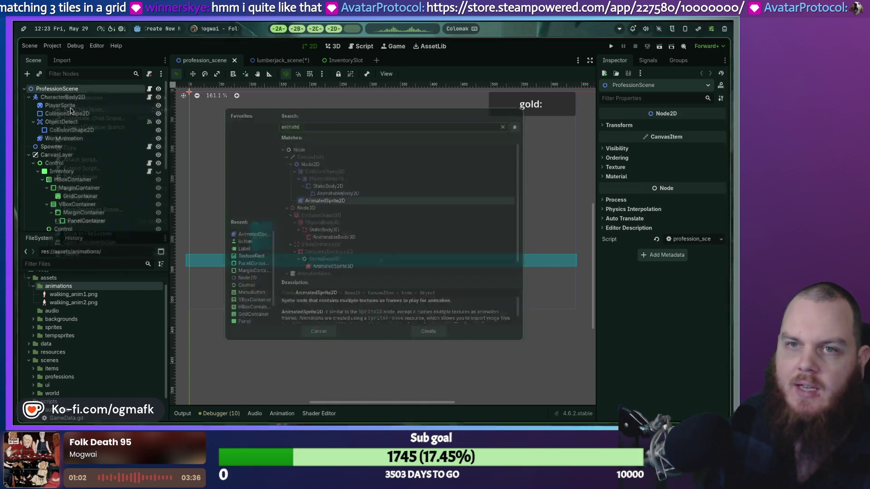
double_click(320, 198)
scroll(292, 171, up, 1)
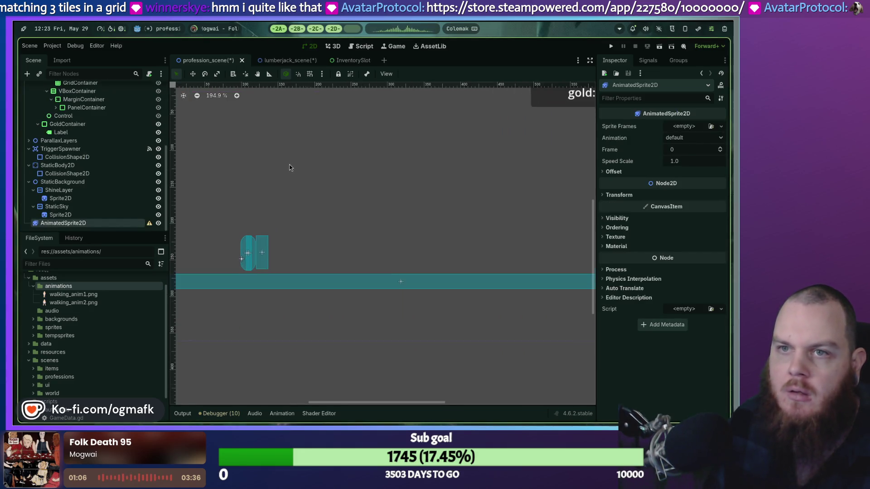
scroll(289, 165, down, 2)
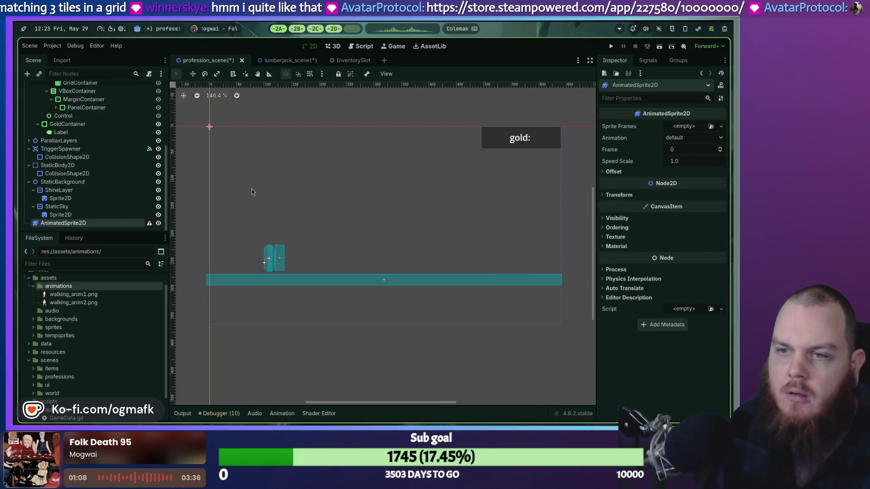
Move the new node under CharacterBody2D and rename it WalkAnimation.
mouse_move(71, 226)
mouse_down()
mouse_move(77, 136)
mouse_move(68, 100)
mouse_up()
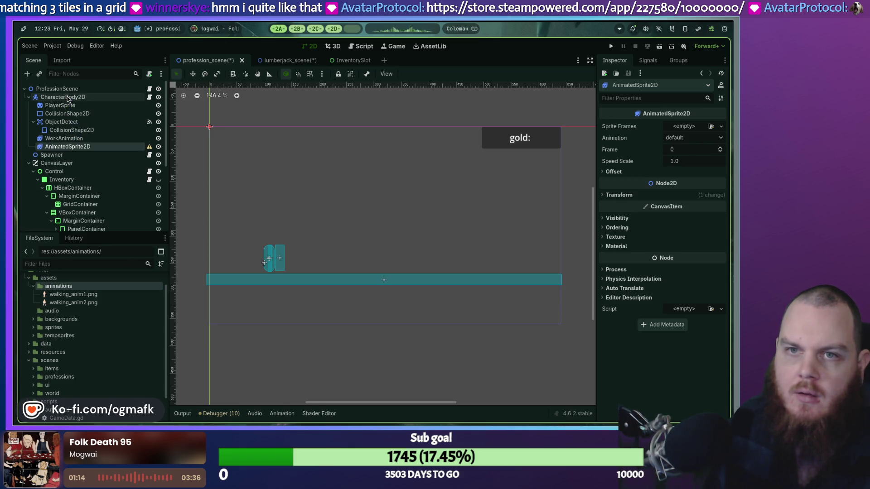
double_click(80, 147)
text(WalkAnimation)
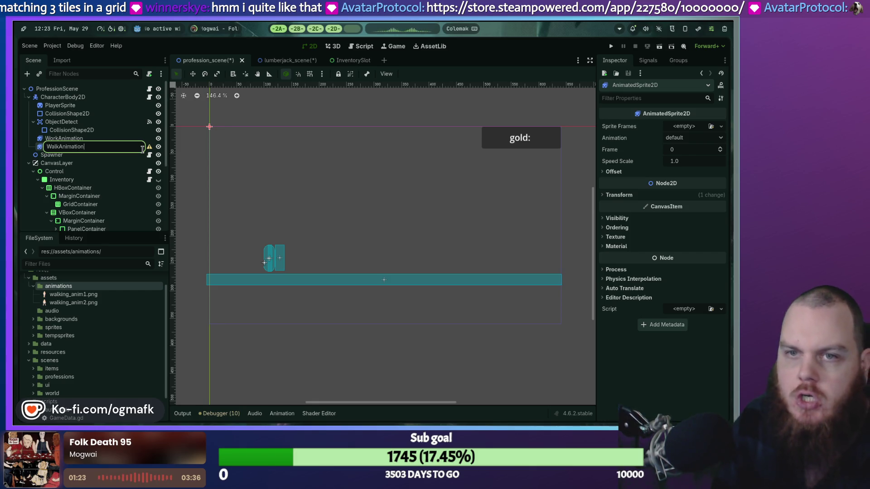
key(Return)
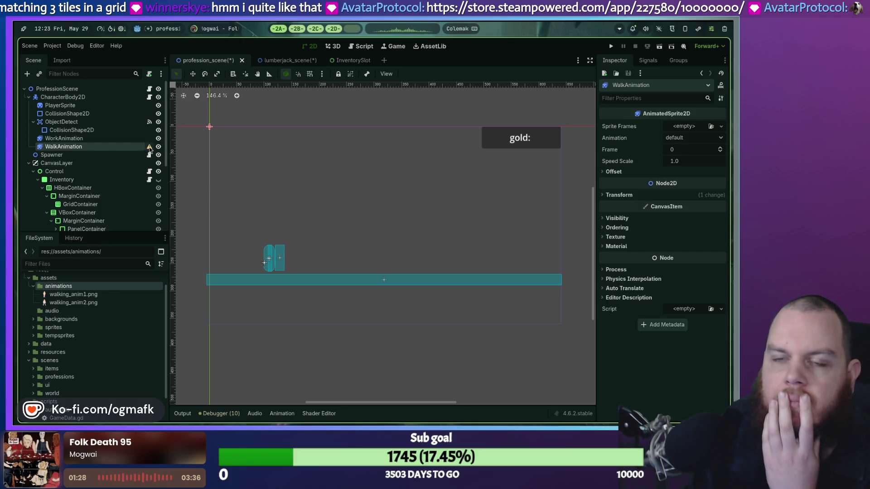
Give WalkAnimation a new SpriteFrames resource and save the profession scene.
mouse_move(149, 149)
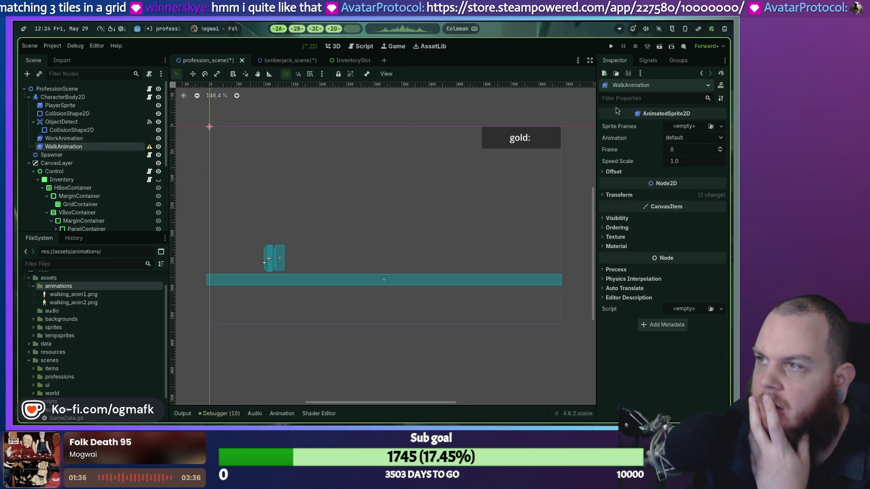
click(684, 127)
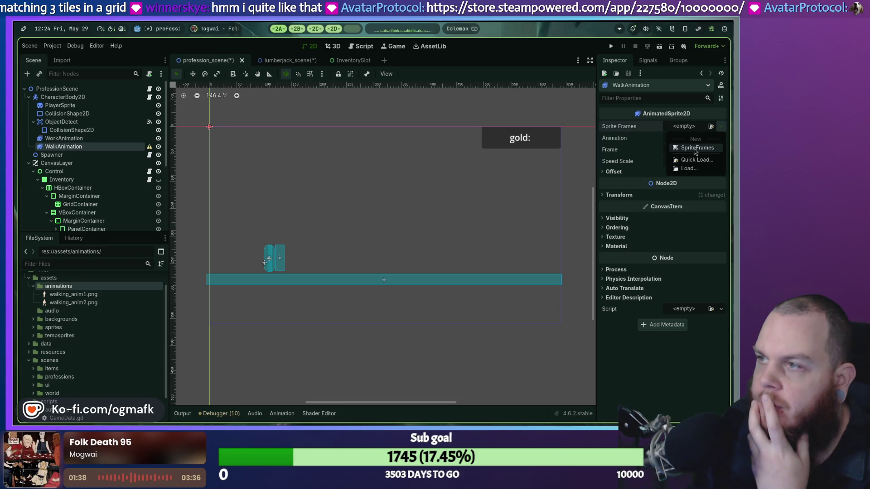
click(695, 148)
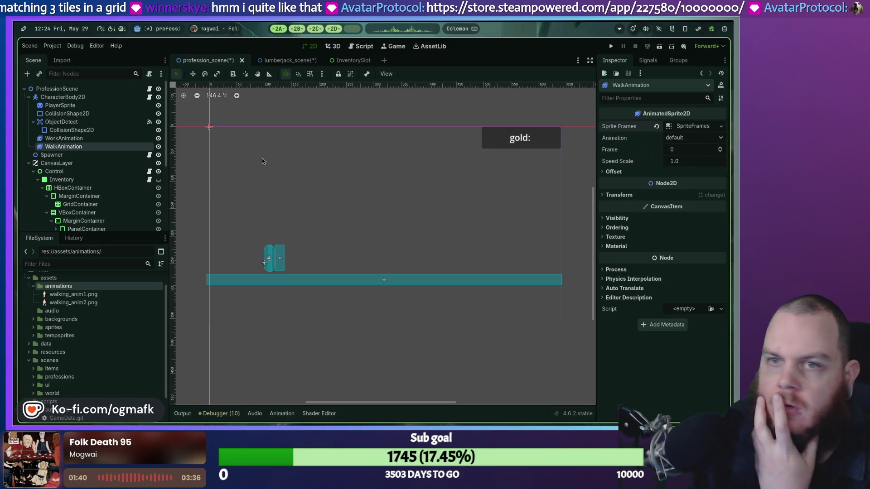
drag(102, 146, 43, 148)
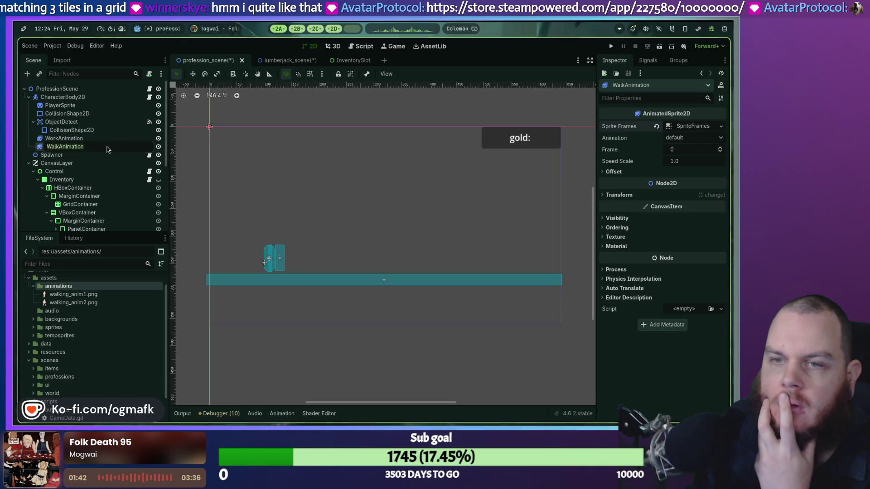
double_click(40, 148)
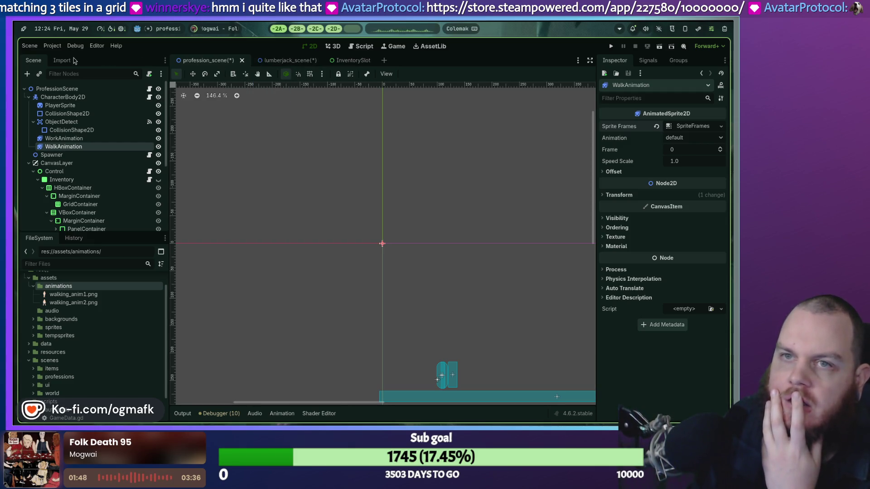
click(30, 46)
click(42, 105)
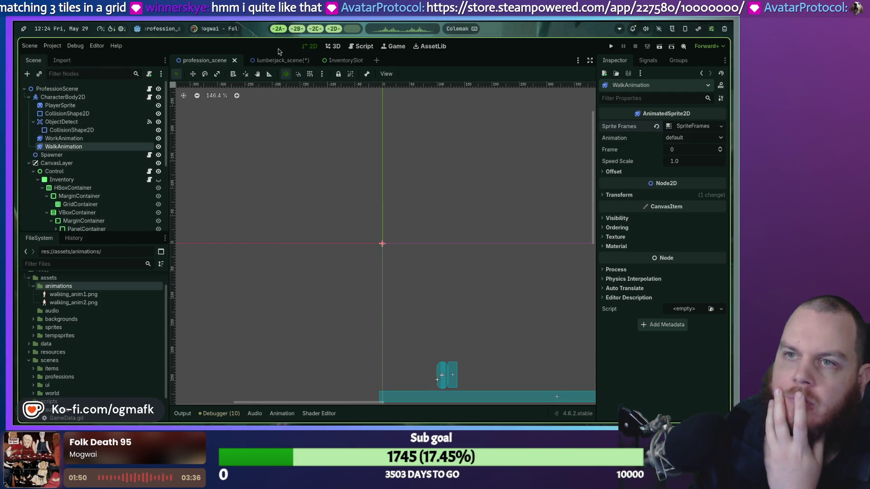
In lumberjack_scene, select WalkAnimation and try dragging walking_anim1.png into its frames.
click(277, 61)
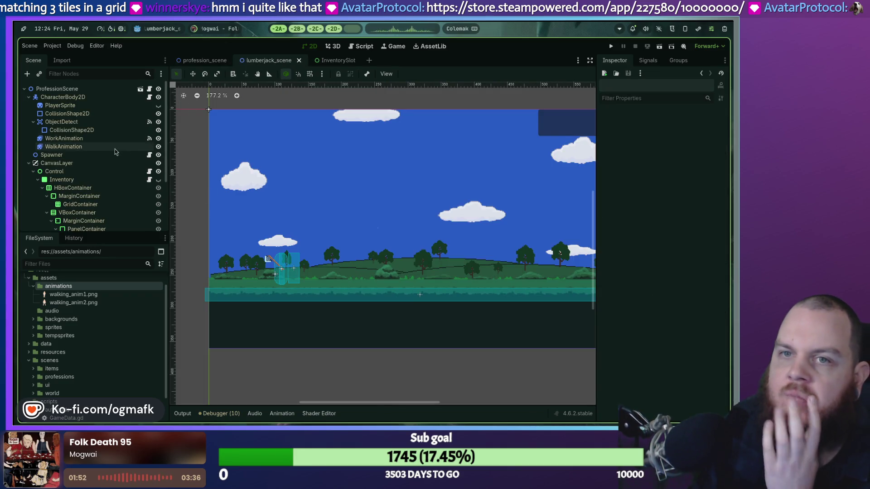
click(63, 147)
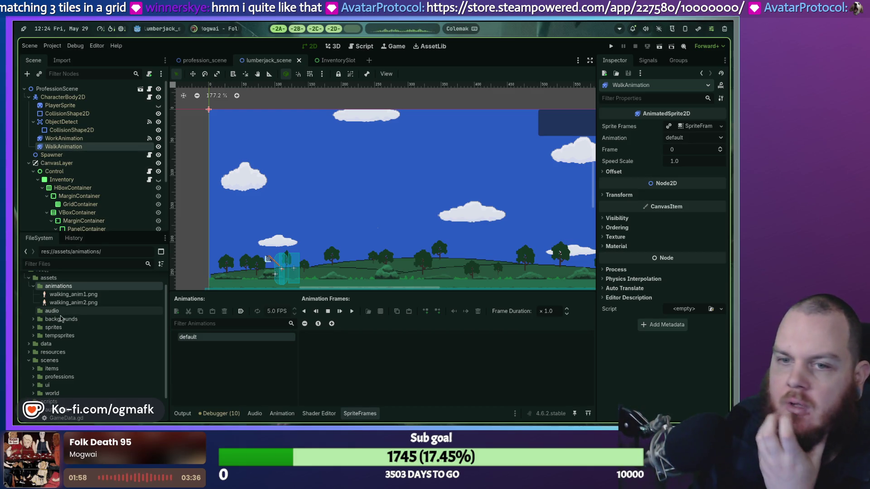
mouse_move(72, 295)
mouse_down()
mouse_move(294, 337)
mouse_move(90, 322)
mouse_move(64, 296)
mouse_up()
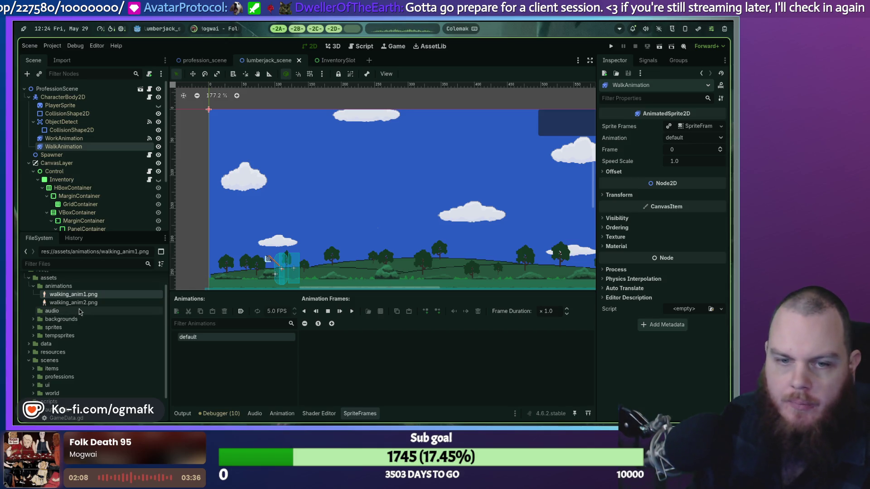
drag(74, 299, 326, 346)
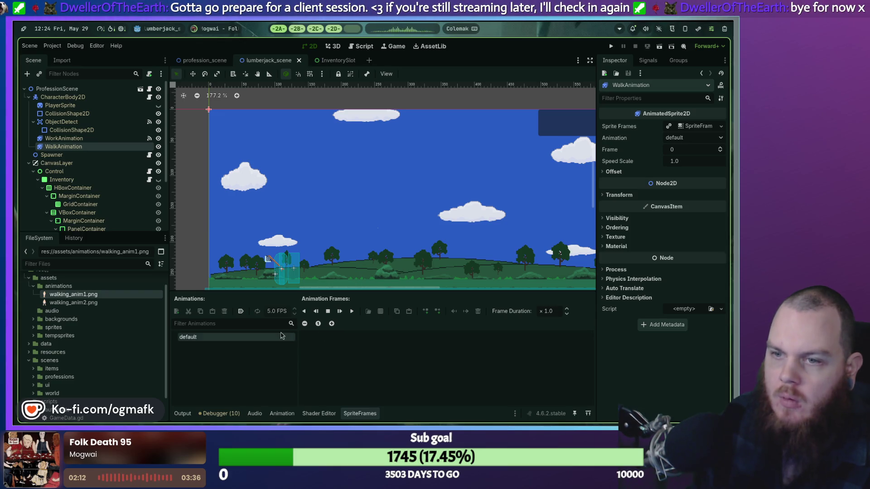
Compare WorkAnimation's three frames with WalkAnimation's empty frame list.
click(67, 141)
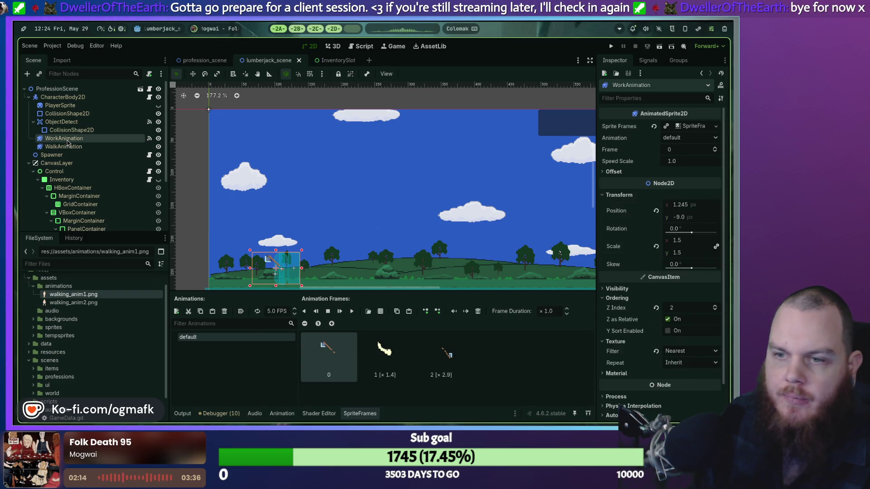
click(58, 147)
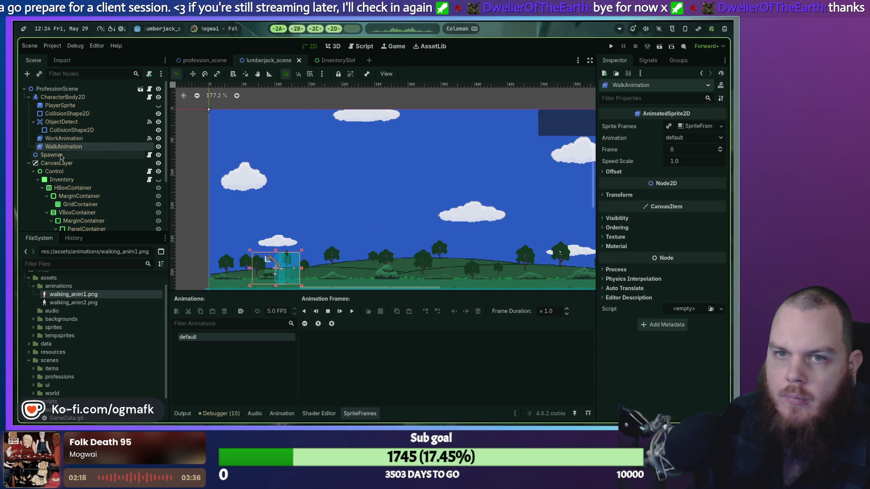
scroll(272, 222, up, 3)
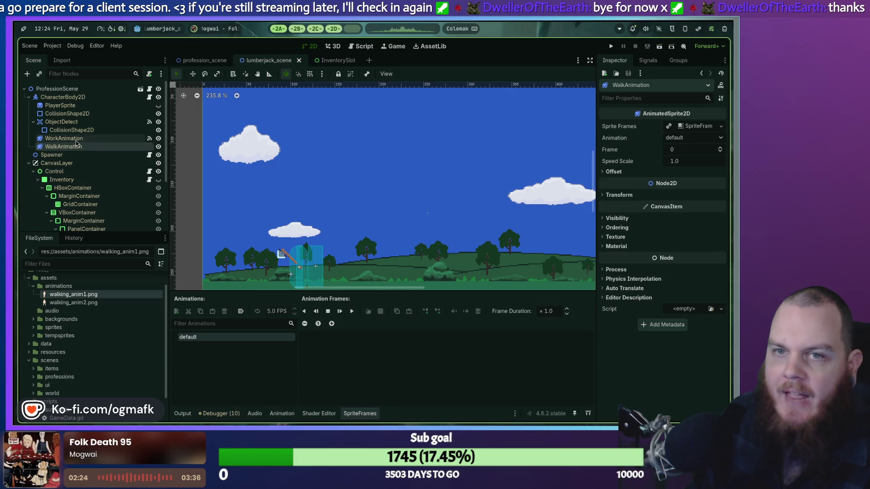
click(75, 141)
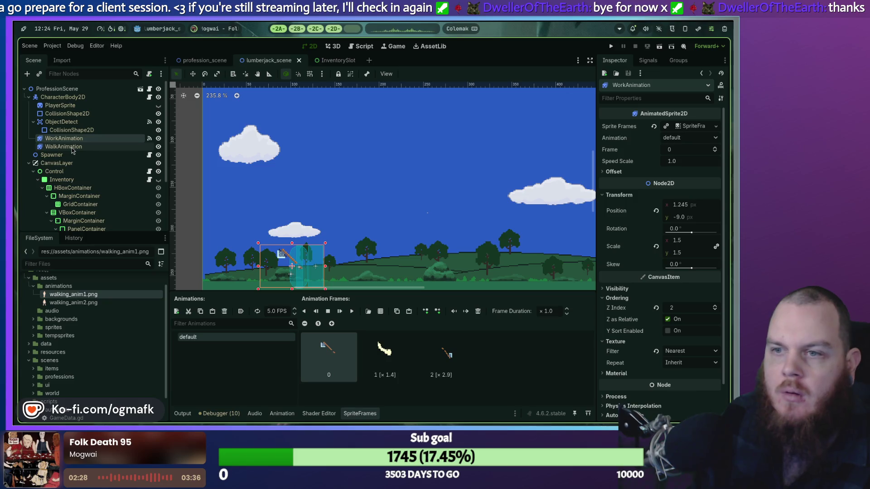
click(72, 147)
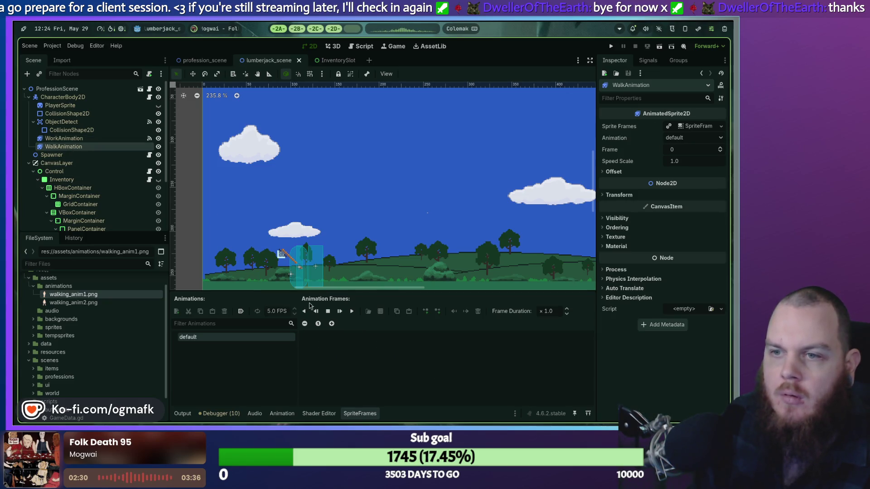
scroll(304, 260, up, 2)
scroll(304, 259, up, 1)
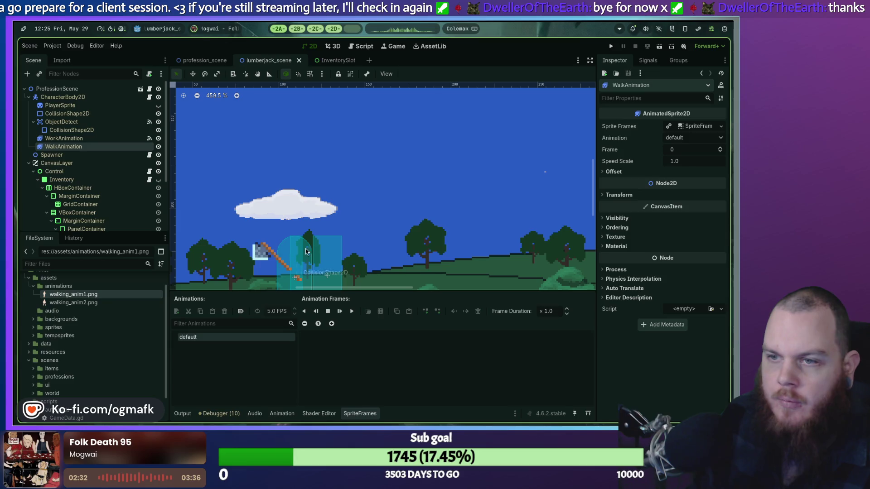
Recentre the canvas on the character, toggle PlayerSprite, and drag walking_anim1.png into WalkAnimation's frames.
click(64, 139)
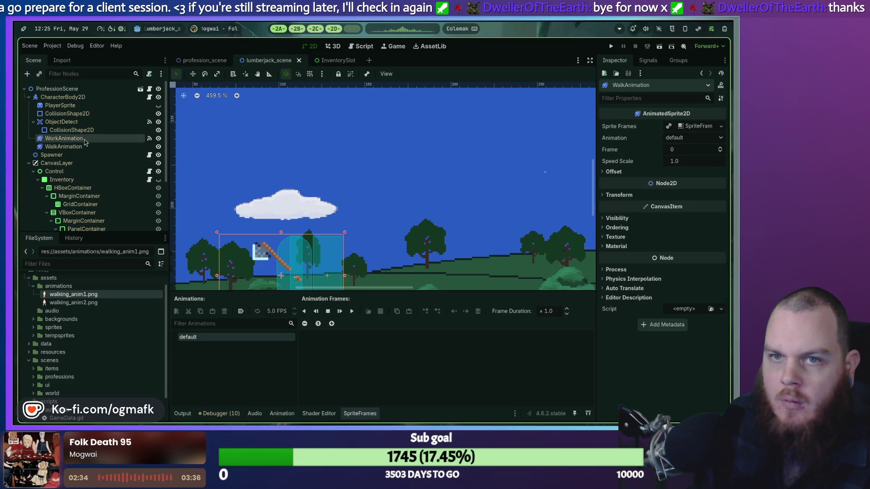
scroll(320, 247, down, 1)
drag(320, 246, 326, 184)
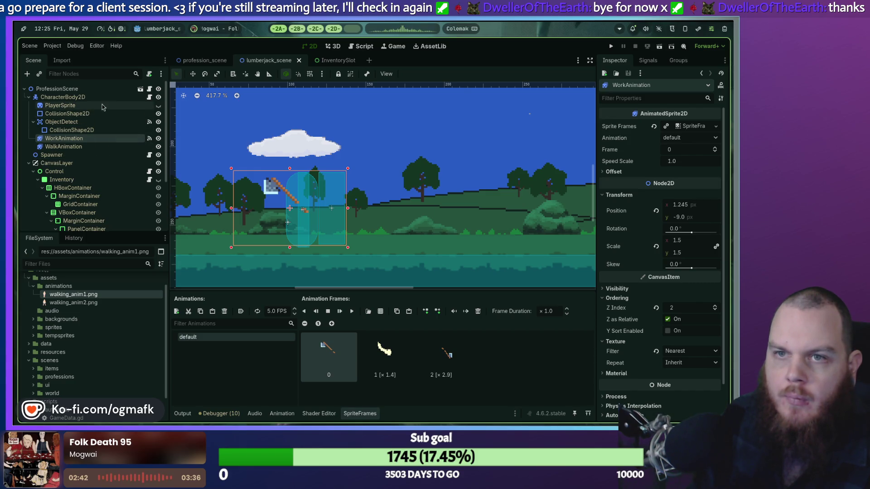
click(158, 106)
click(158, 105)
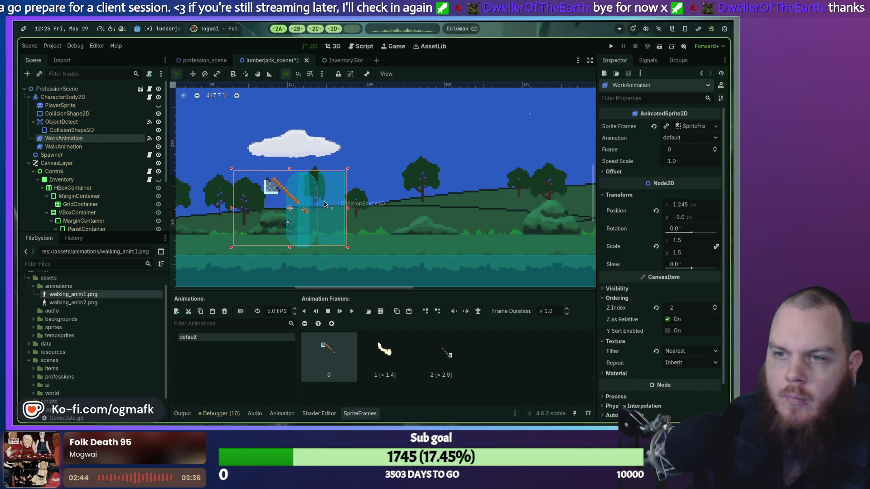
scroll(304, 221, up, 2)
scroll(304, 220, up, 1)
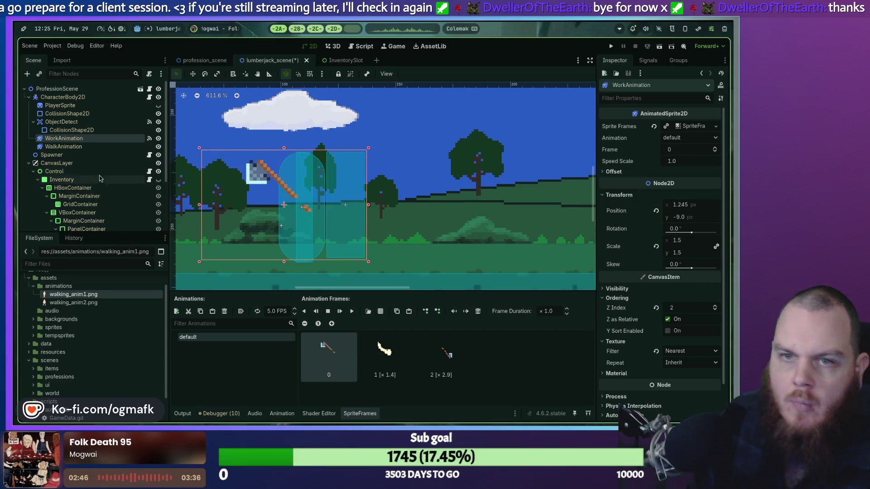
click(75, 148)
mouse_move(74, 294)
mouse_down()
mouse_move(356, 349)
mouse_move(383, 363)
mouse_up()
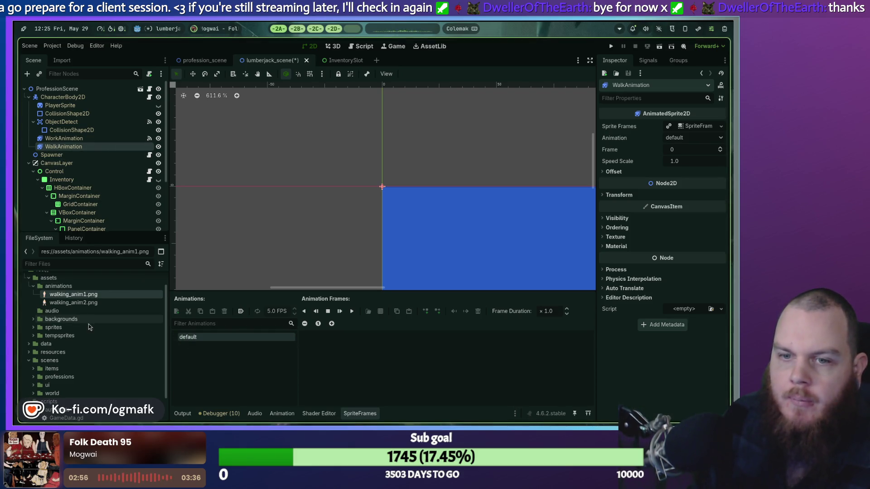
drag(82, 295, 368, 357)
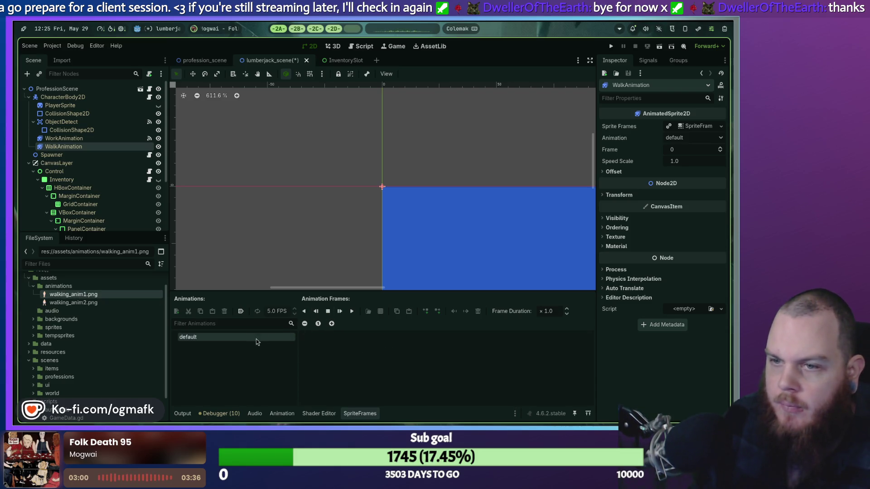
click(283, 414)
click(364, 415)
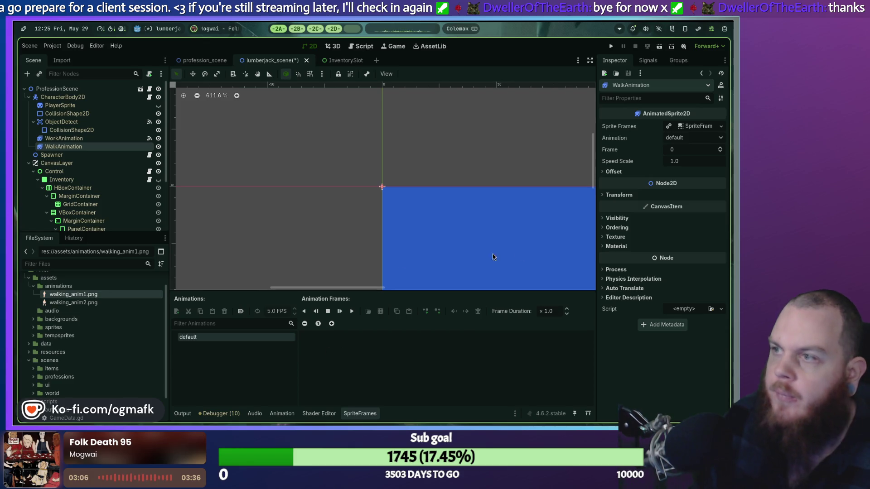
click(205, 62)
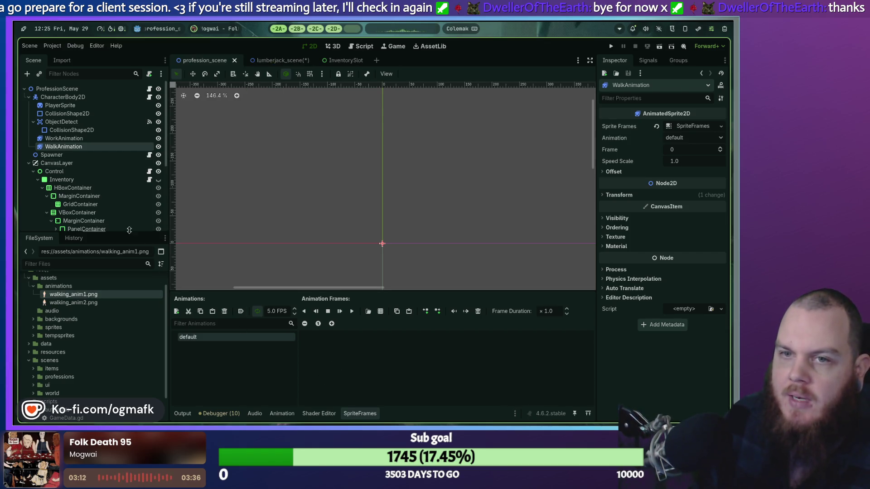
mouse_move(72, 294)
mouse_down()
mouse_move(349, 375)
mouse_move(348, 362)
mouse_up()
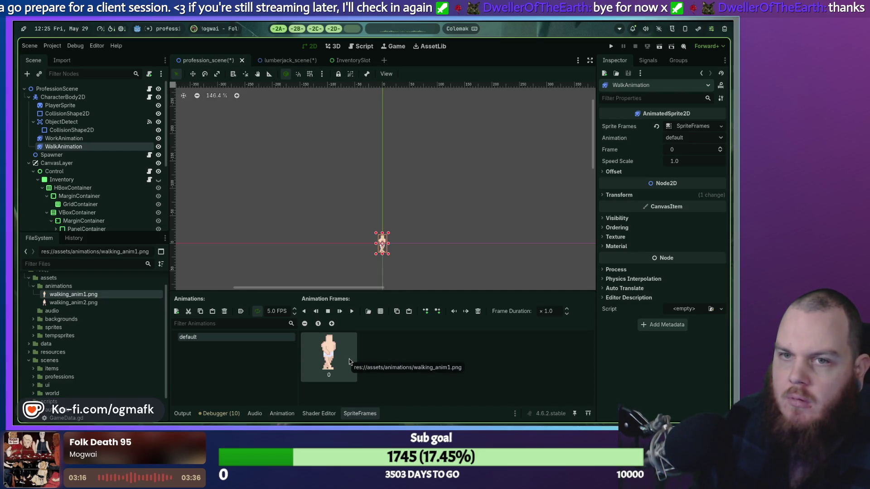
click(79, 140)
click(74, 147)
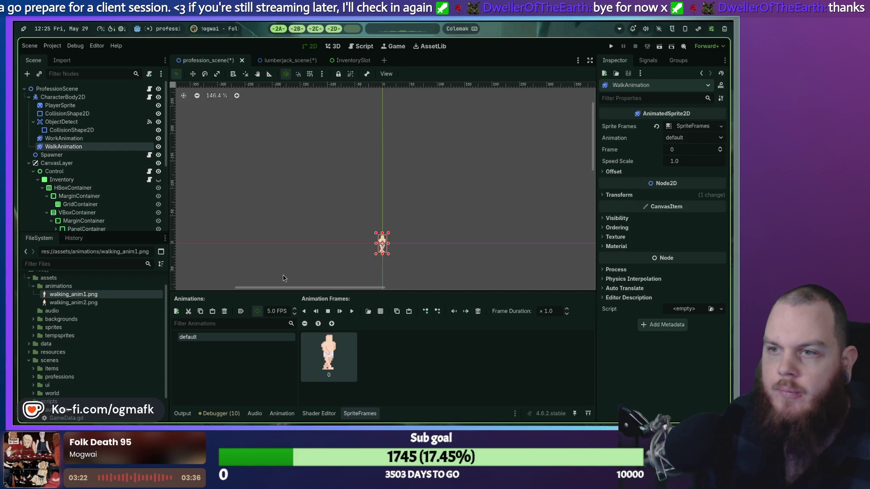
click(270, 61)
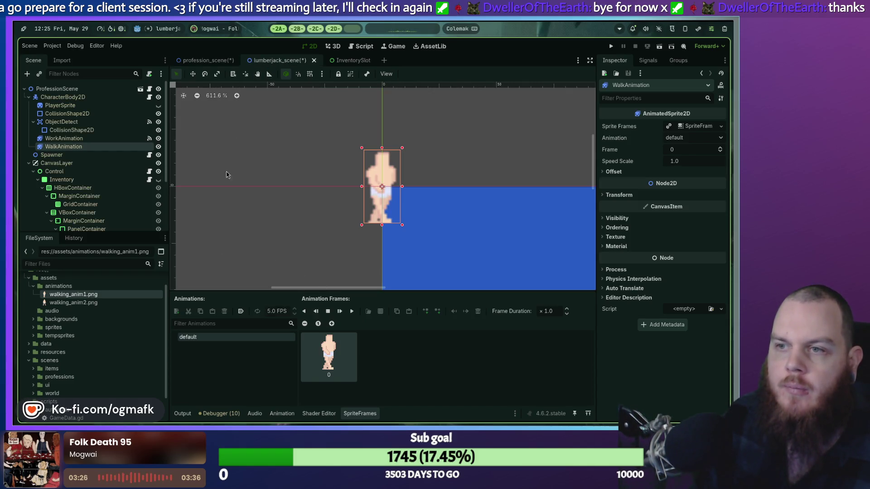
click(199, 61)
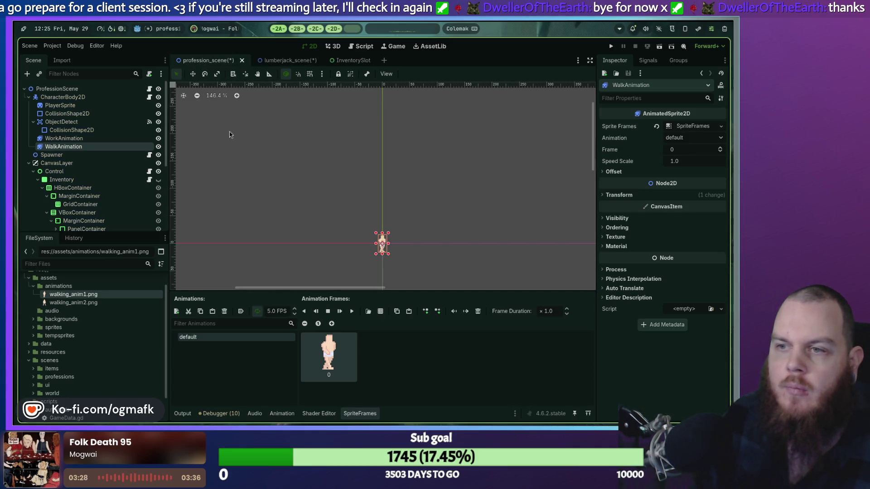
drag(330, 360, 395, 358)
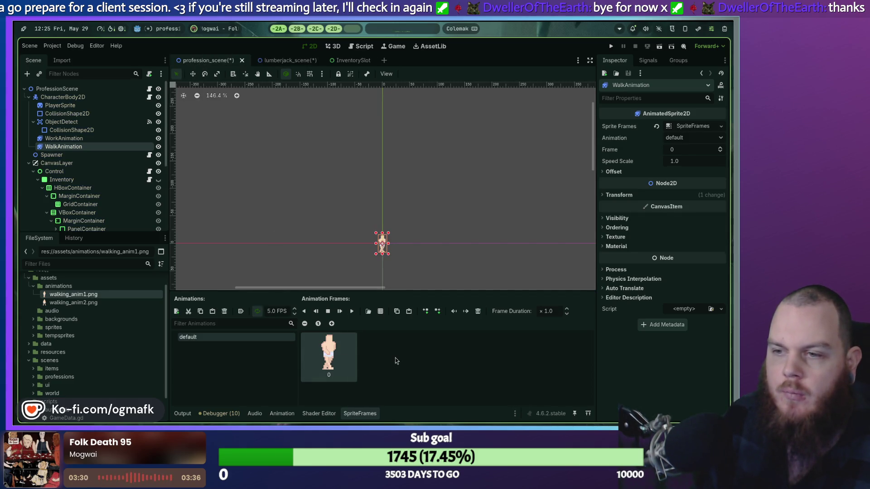
key(ctrl+z)
click(279, 60)
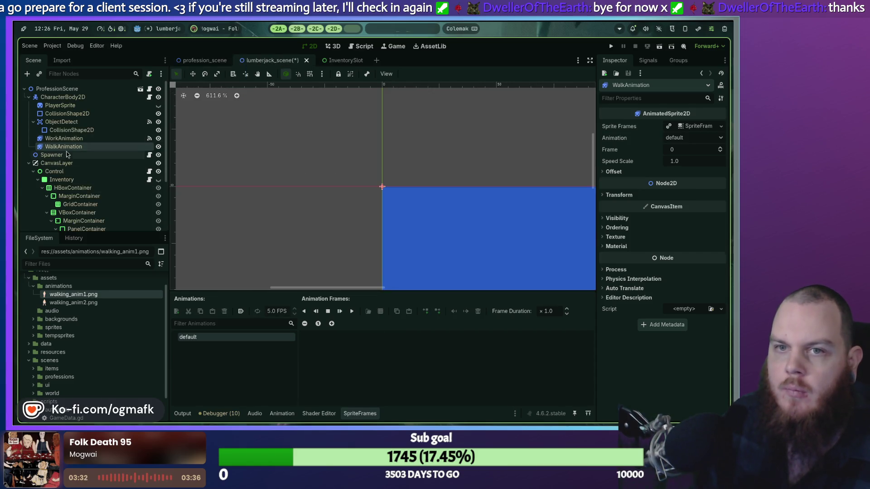
mouse_move(83, 301)
mouse_down()
mouse_move(300, 337)
mouse_move(359, 360)
mouse_up()
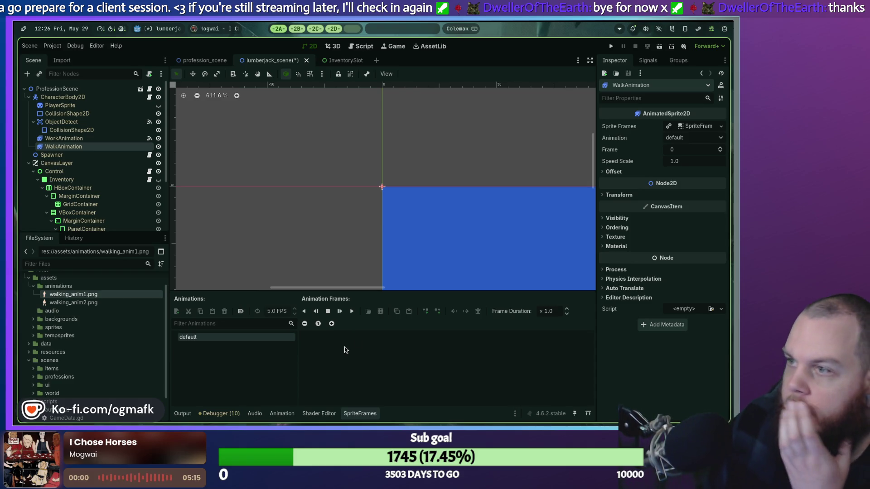
click(690, 139)
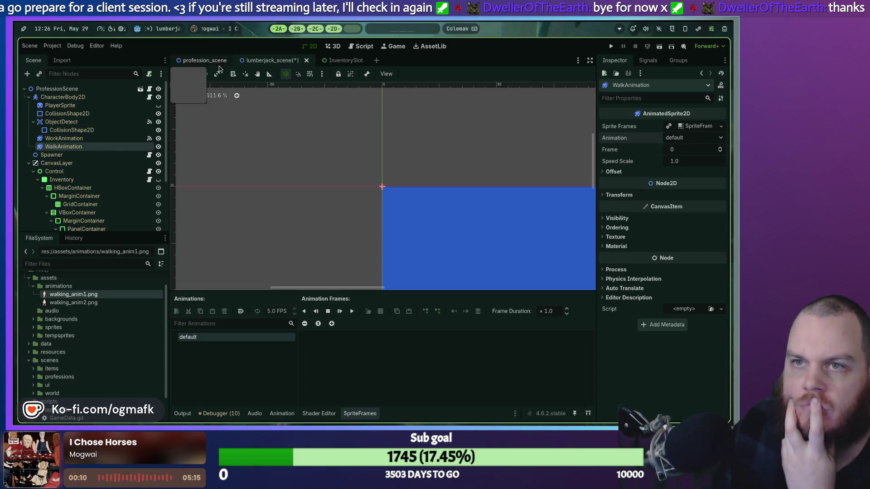
click(199, 60)
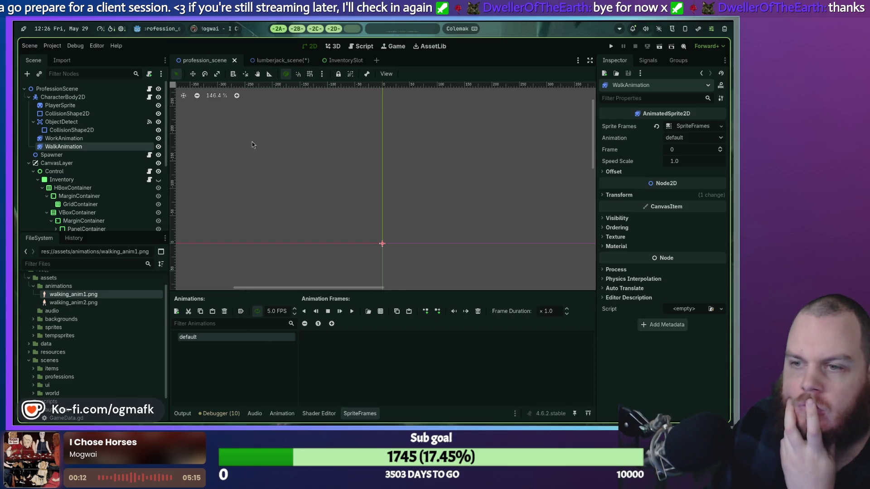
click(244, 62)
click(205, 62)
click(254, 63)
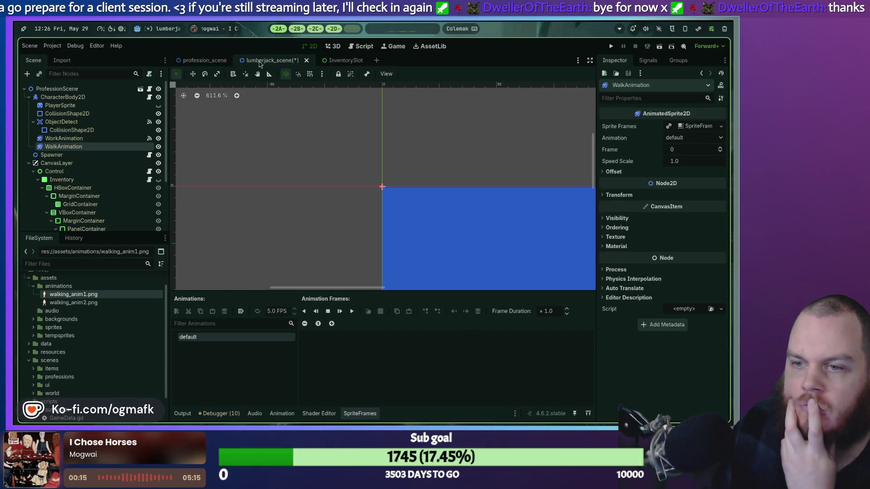
click(206, 62)
click(256, 61)
click(211, 63)
scroll(279, 168, down, 8)
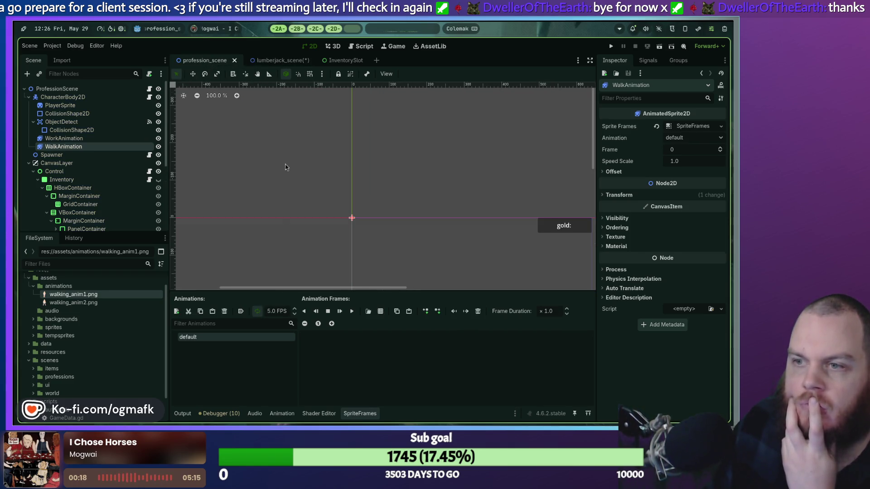
click(63, 138)
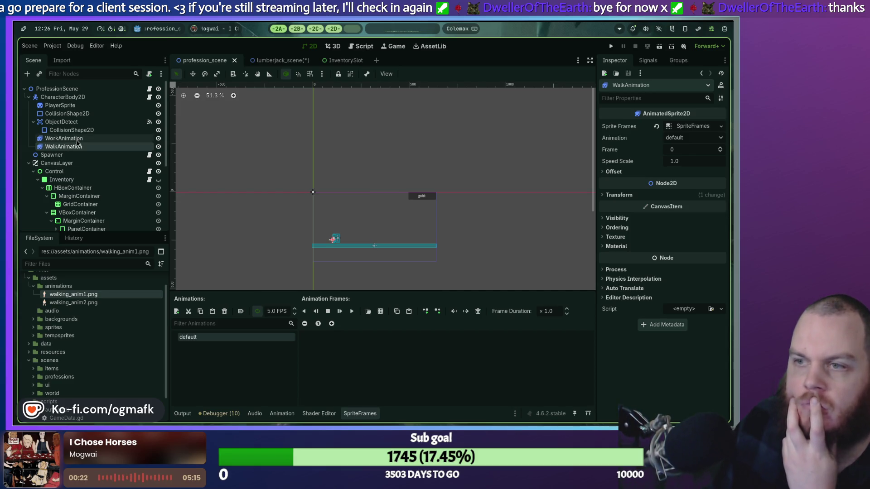
click(70, 148)
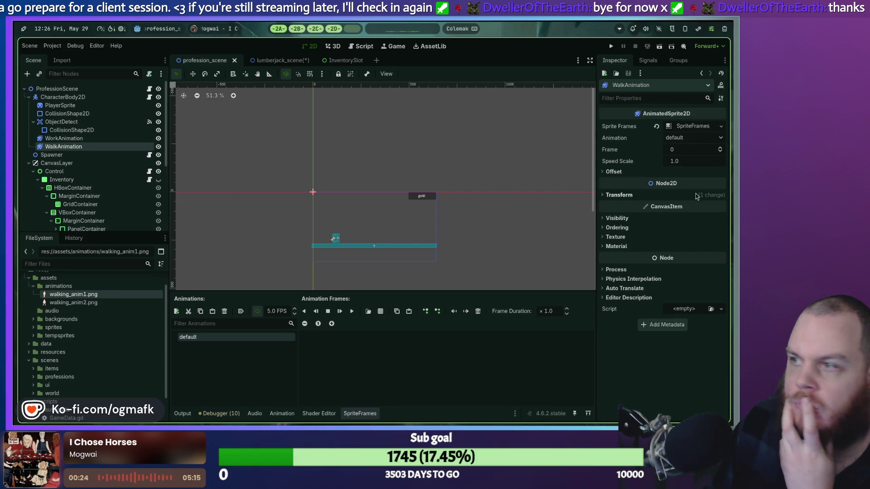
click(608, 196)
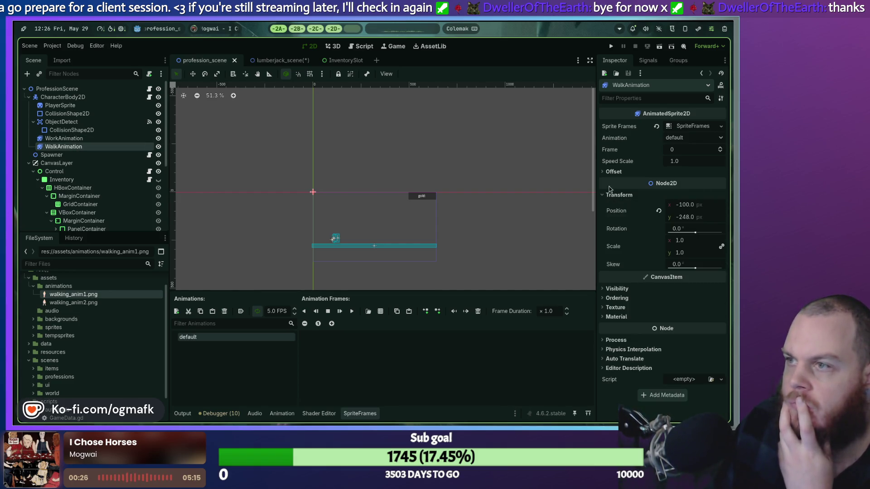
click(68, 139)
click(70, 143)
click(69, 139)
click(69, 146)
click(66, 139)
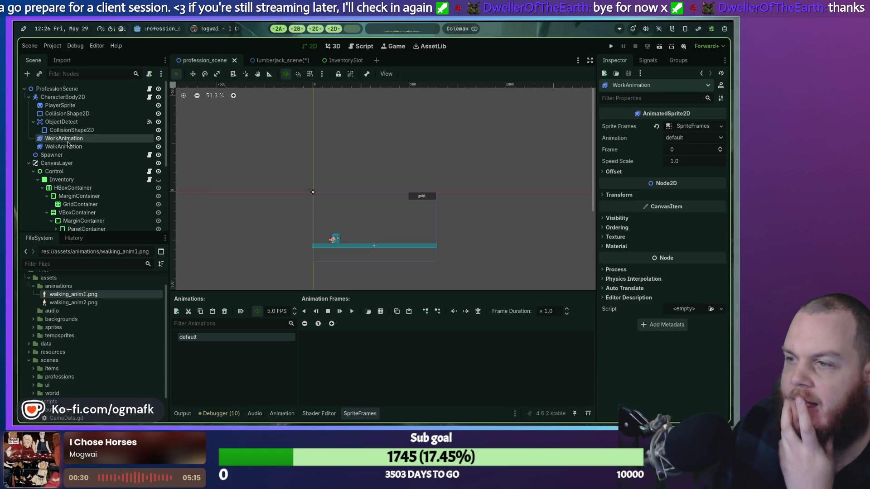
click(65, 147)
click(66, 138)
click(67, 147)
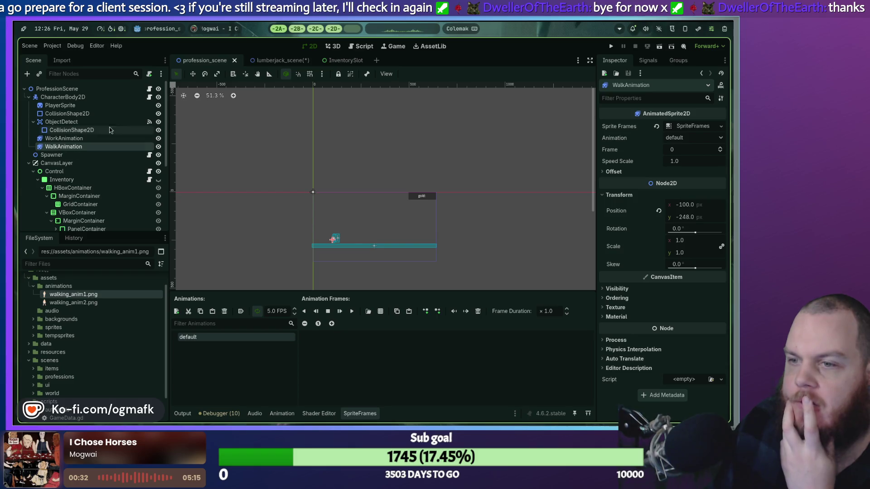
click(362, 48)
click(335, 47)
click(310, 47)
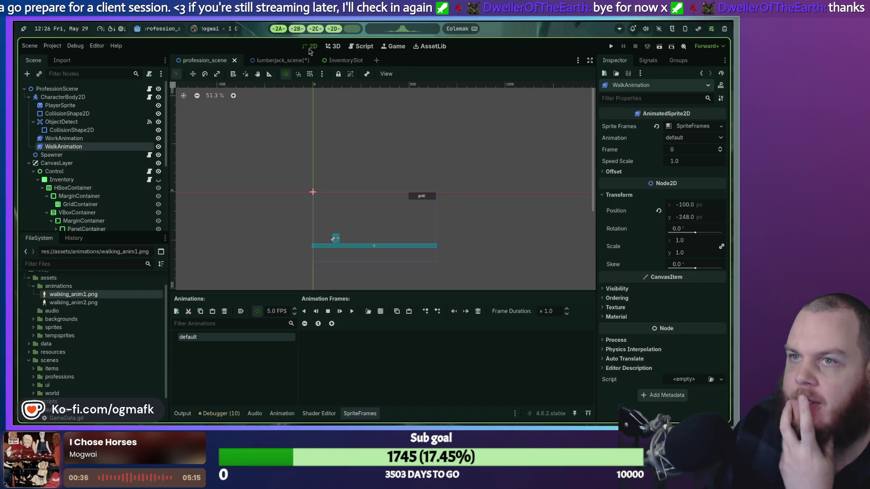
click(271, 61)
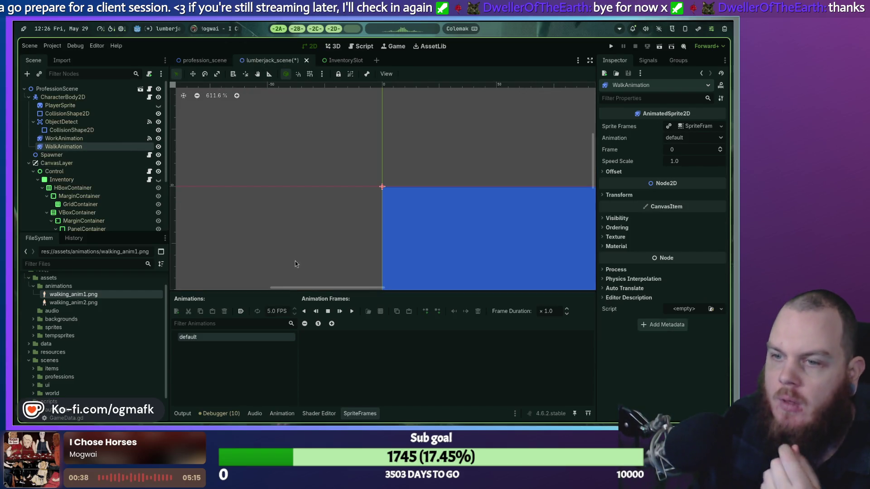
double_click(205, 338)
key(Escape)
double_click(191, 340)
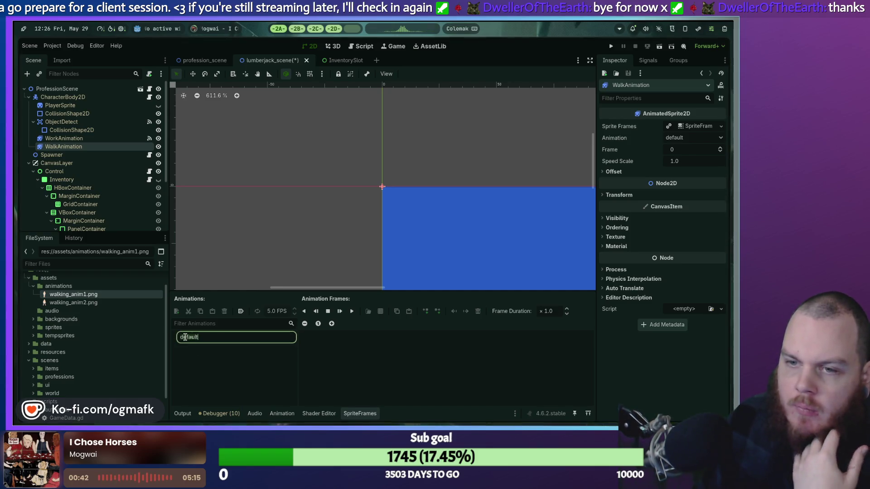
key(Return)
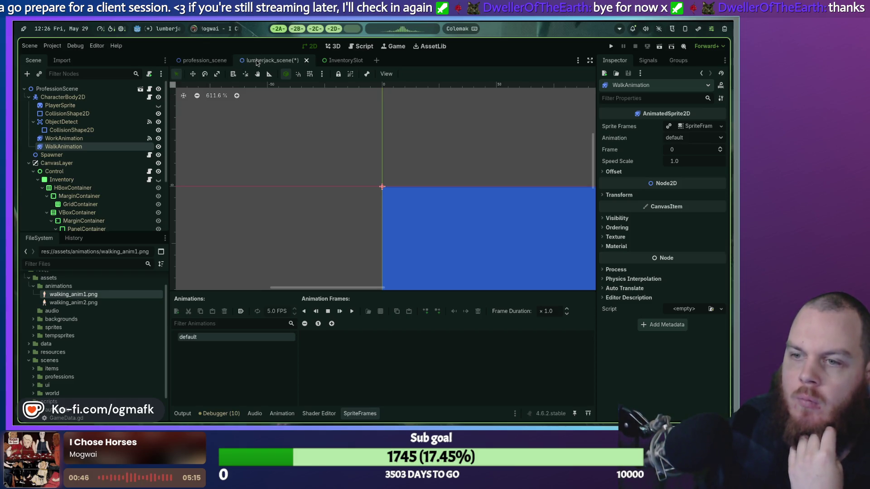
click(227, 60)
click(265, 63)
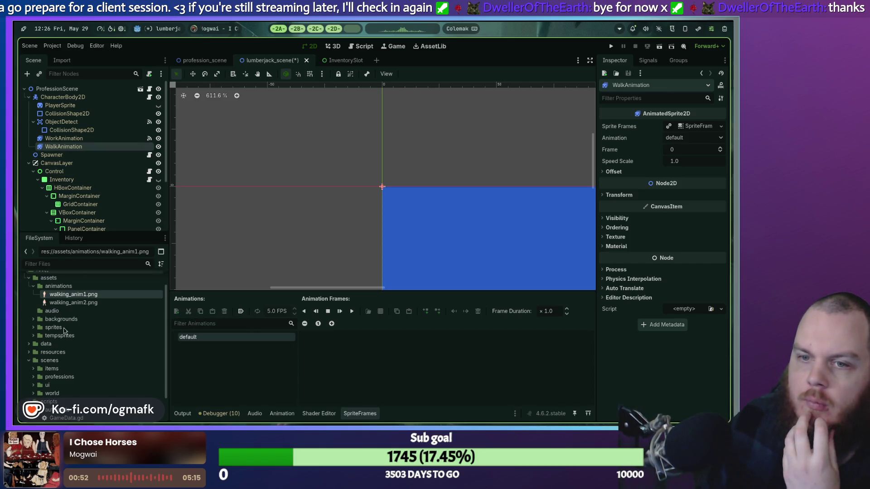
mouse_move(72, 295)
mouse_down()
mouse_move(125, 297)
mouse_move(317, 355)
mouse_move(302, 347)
mouse_up()
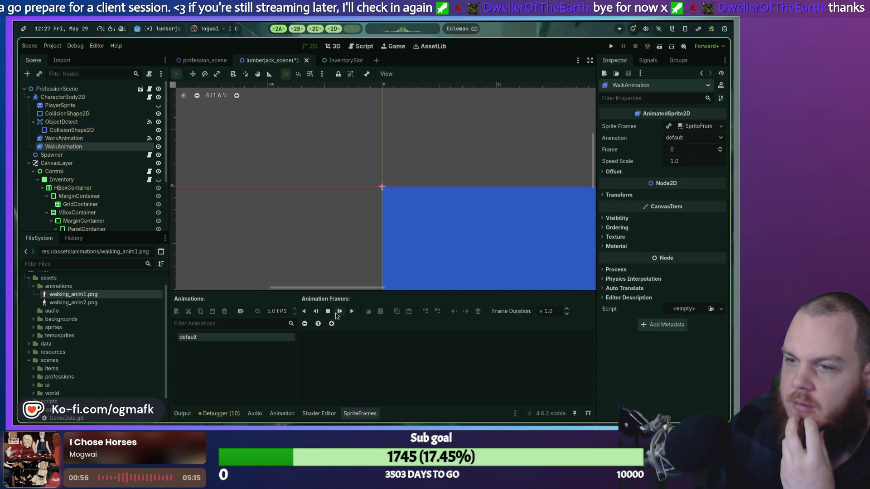
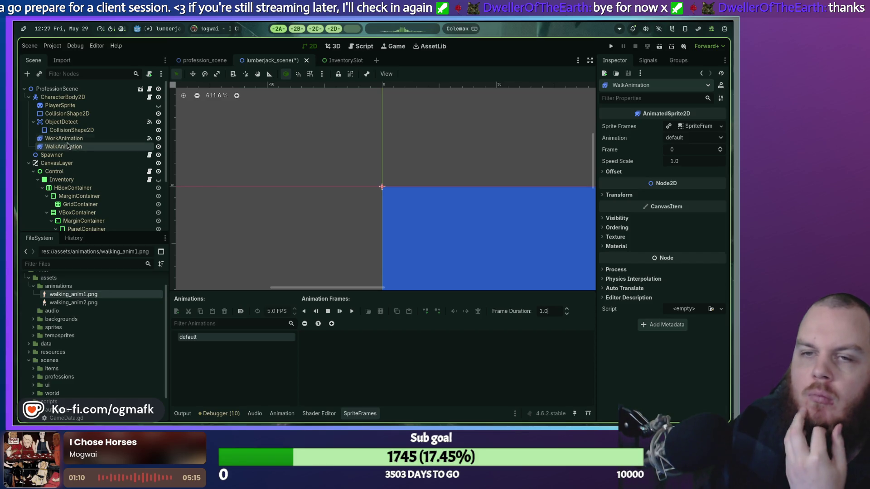
Try dragging walking_anim1.png and walking_anim2.png into WalkAnimation's Animation Frames.
click(205, 60)
mouse_move(80, 297)
mouse_down()
mouse_move(306, 362)
mouse_move(351, 365)
mouse_up()
click(278, 60)
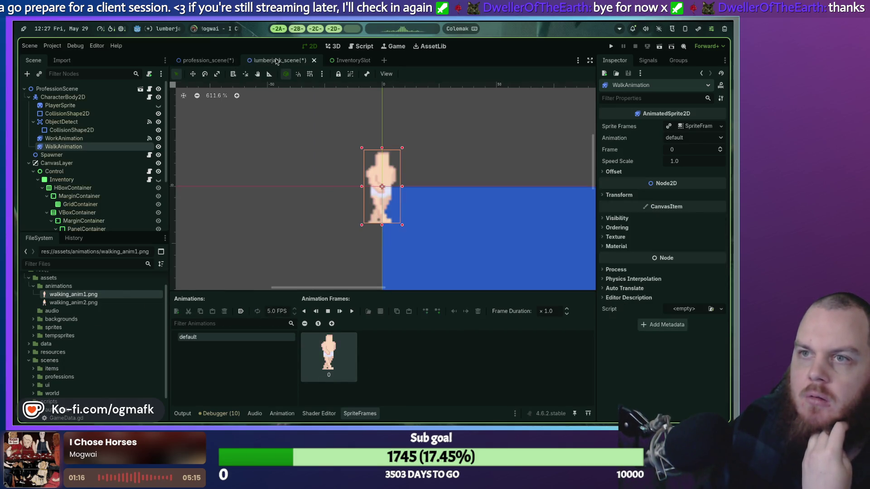
drag(68, 303, 253, 343)
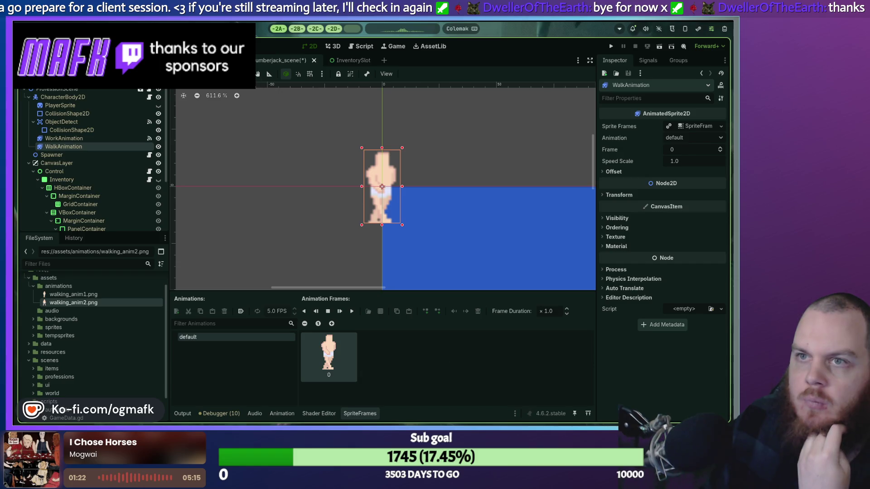
scroll(290, 193, down, 10)
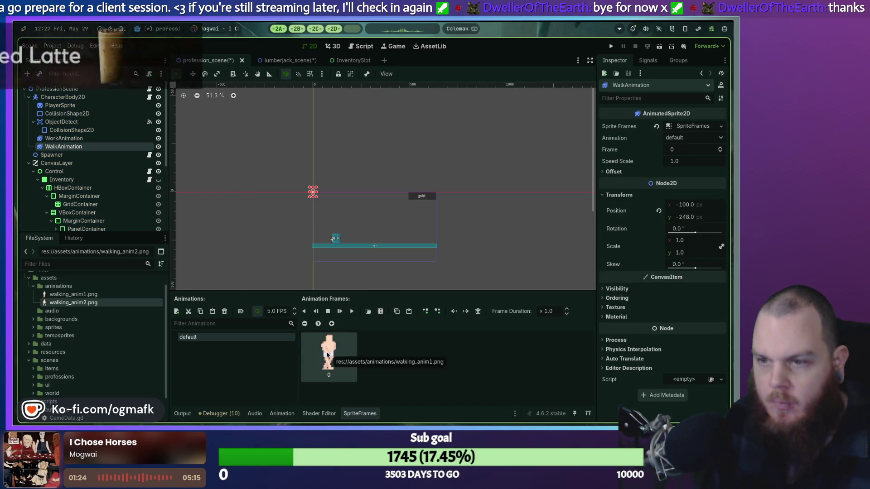
Delete the added frame so the frame list is empty, then switch to the web browser.
key(Delete)
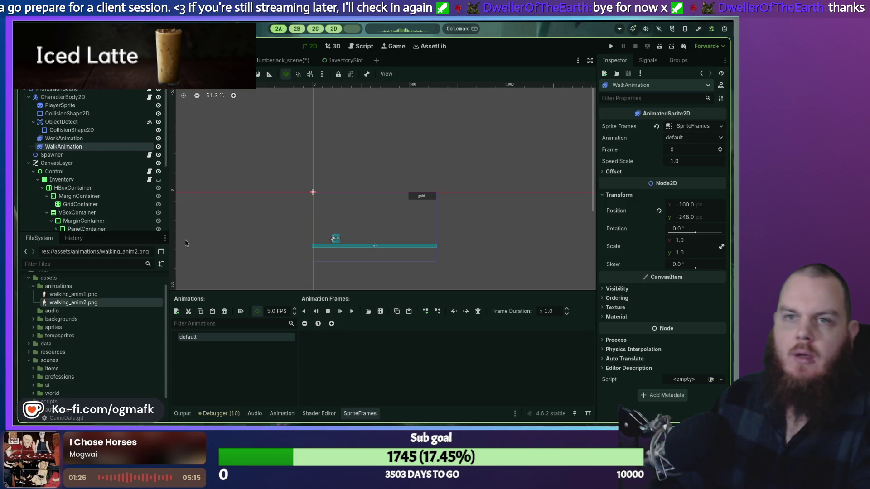
click(290, 61)
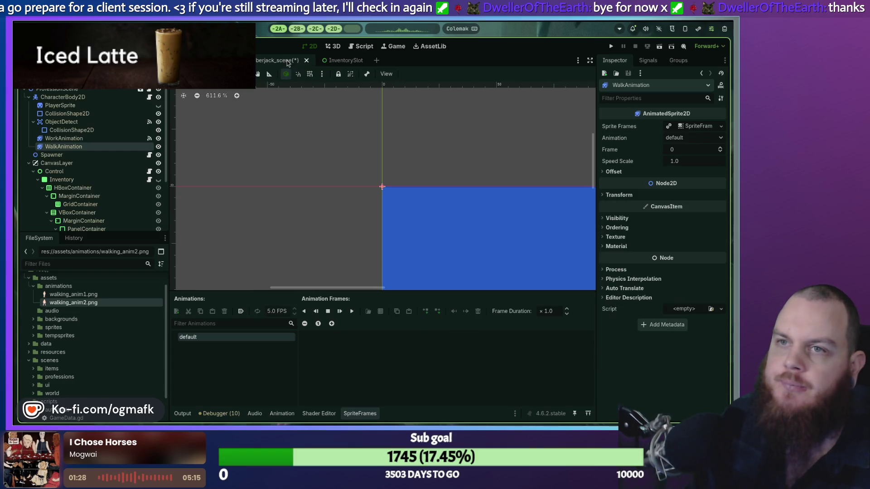
click(316, 28)
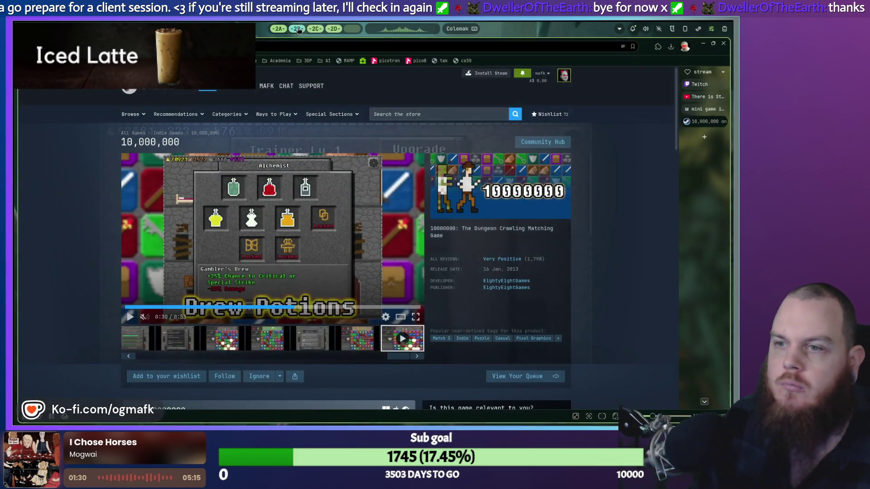
Search Google for 'godot spriteframes cant drag frames into window in inherited scene' and read the AI Overview.
scroll(319, 29, down, 2)
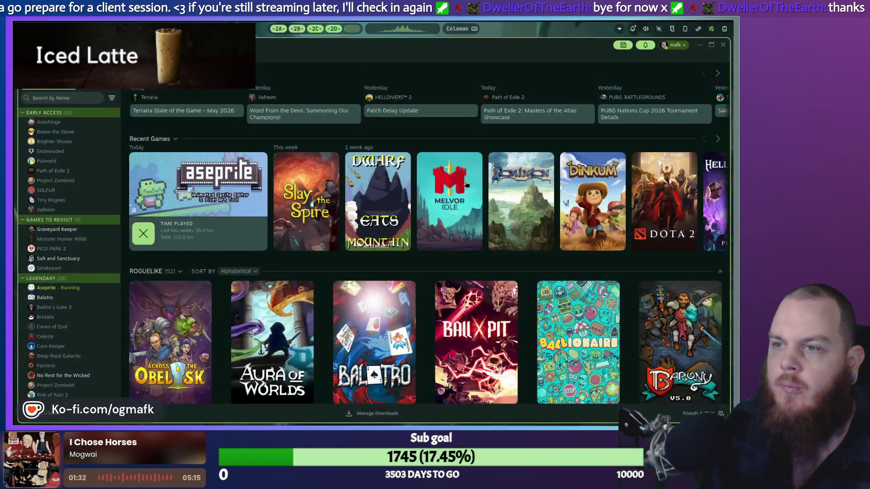
click(316, 30)
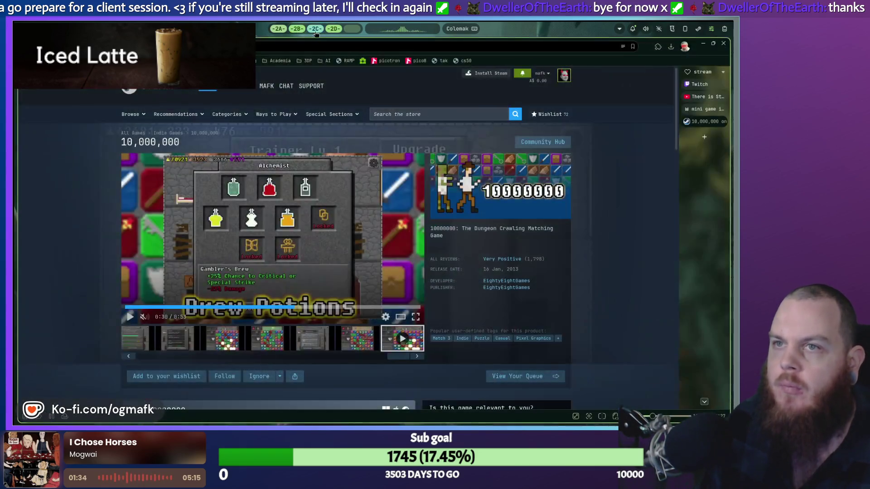
click(700, 139)
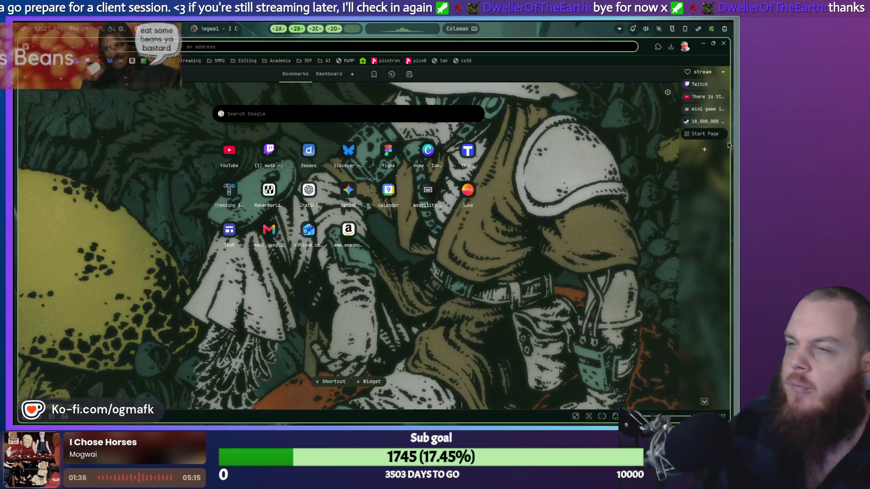
text(godot csv)
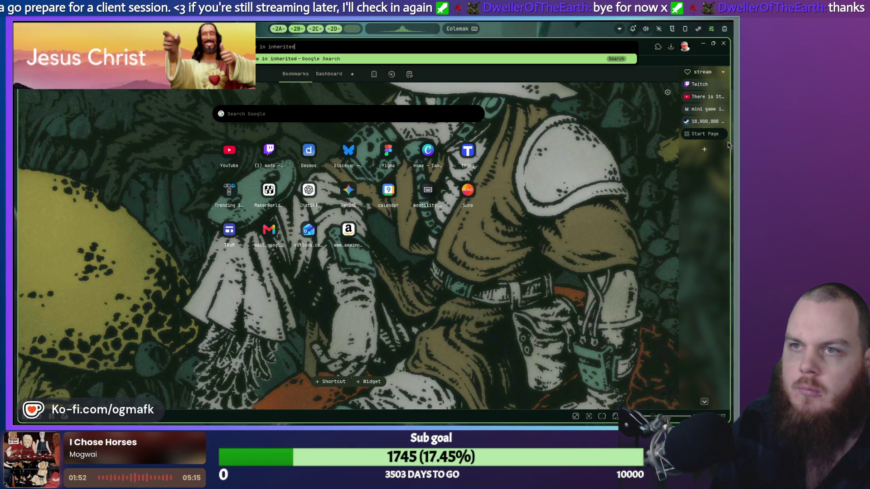
text(ene)
key(Return)
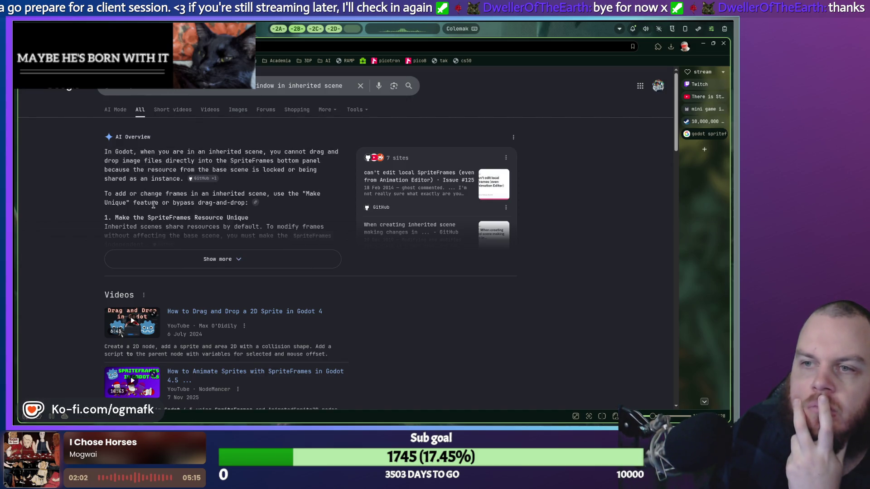
click(283, 31)
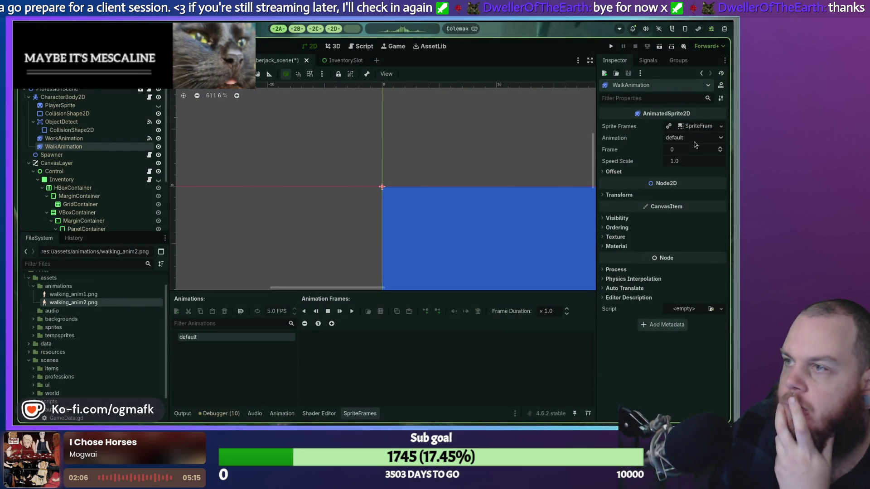
Make WalkAnimation's SpriteFrames unique and add walking_anim1.png and walking_anim2.png as frames 0 and 1.
click(722, 126)
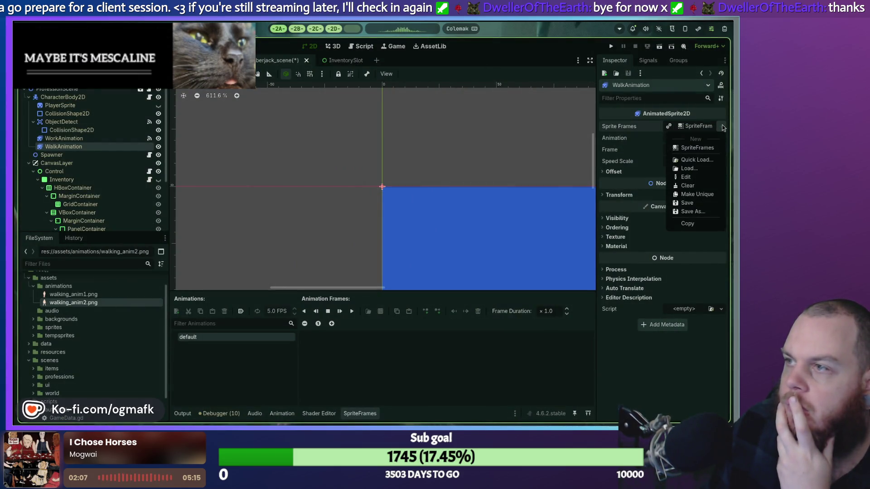
click(711, 195)
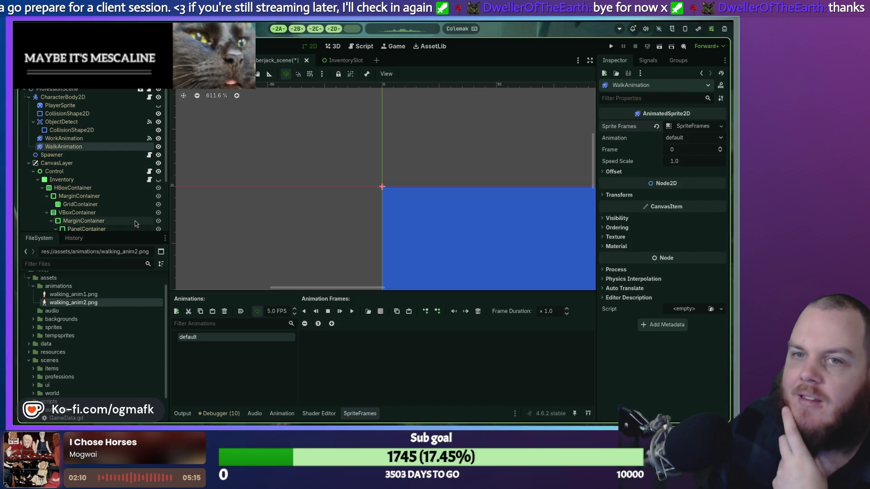
drag(73, 294, 314, 353)
mouse_move(73, 302)
mouse_down()
mouse_move(394, 361)
mouse_move(385, 358)
mouse_up()
Set WalkAnimation's texture filter to Nearest.
scroll(359, 210, down, 2)
scroll(359, 211, down, 1)
scroll(344, 195, down, 3)
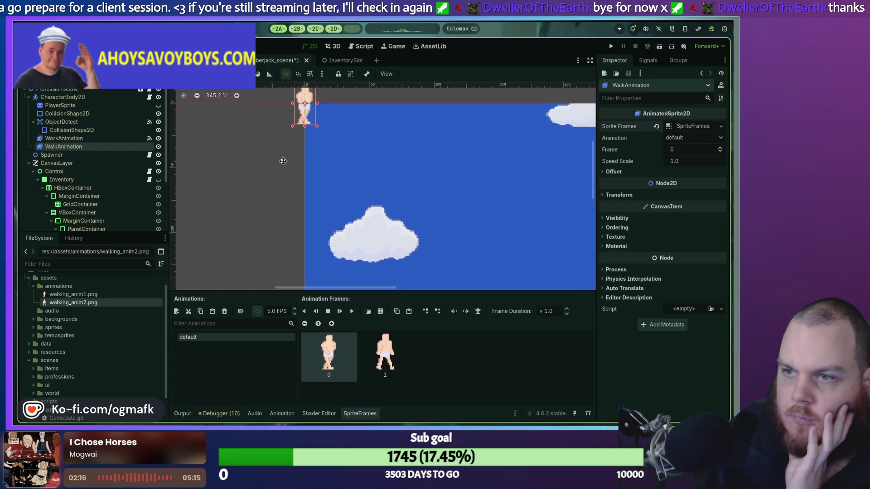
click(607, 237)
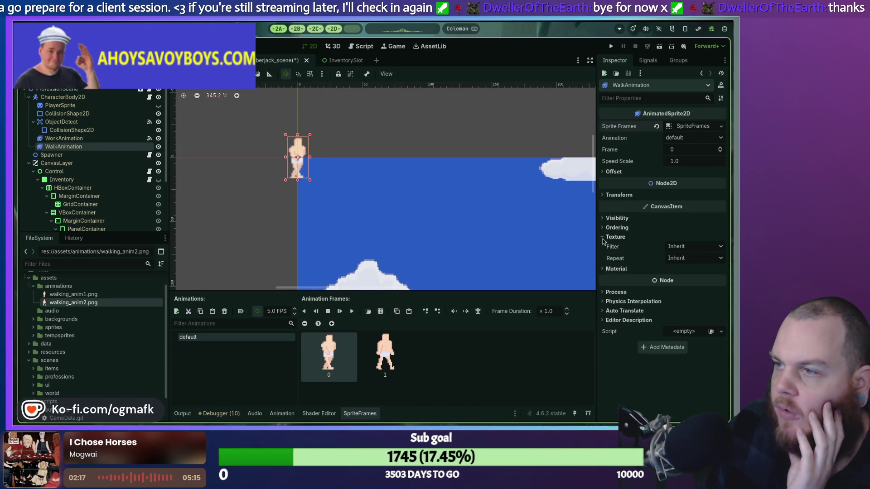
click(682, 246)
click(668, 271)
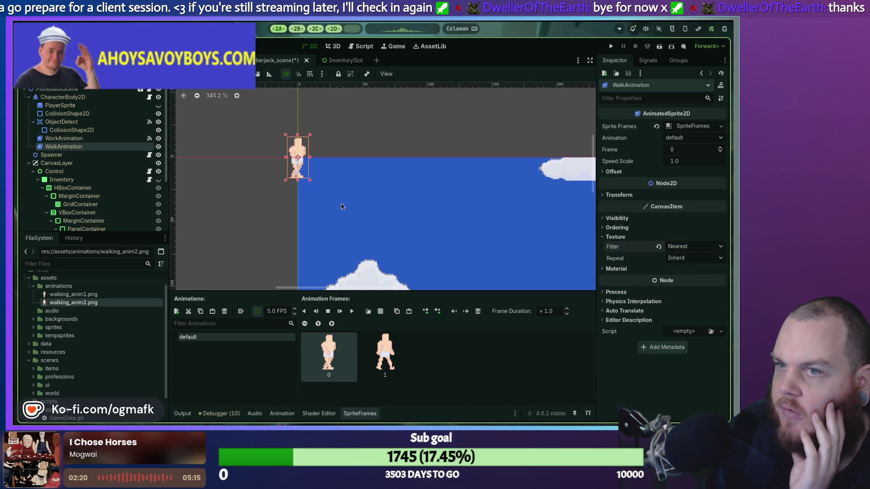
scroll(335, 203, down, 3)
mouse_move(329, 200)
mouse_down()
mouse_move(268, 104)
mouse_move(272, 138)
mouse_up()
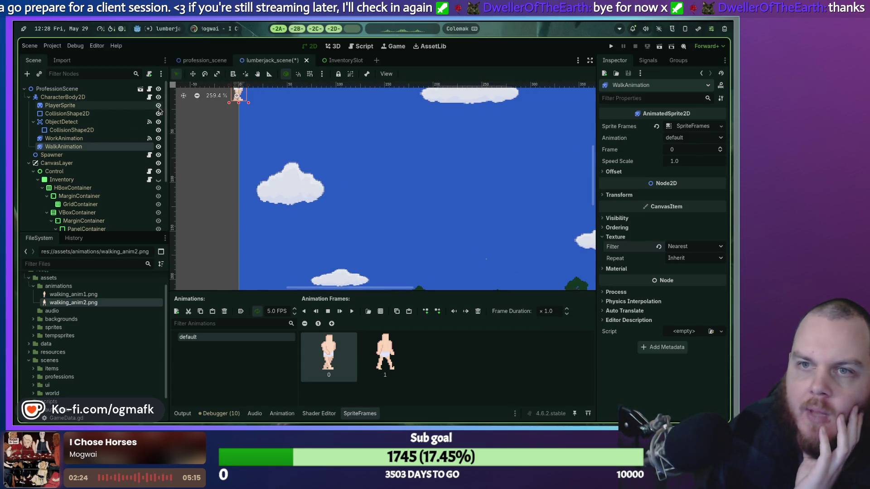
Move WalkAnimation onto the lumberjack character and set its scale to 1.5.
scroll(272, 175, down, 3)
drag(249, 109, 324, 269)
scroll(325, 268, up, 5)
scroll(324, 268, up, 2)
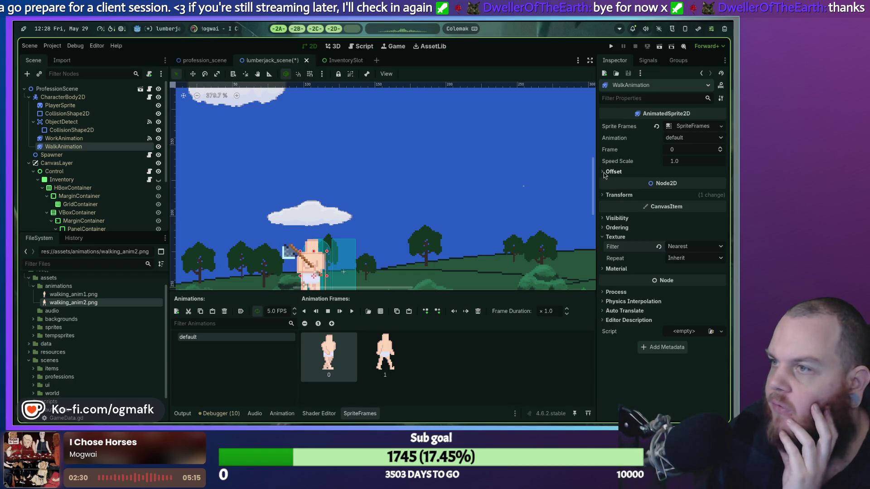
click(619, 195)
click(684, 240)
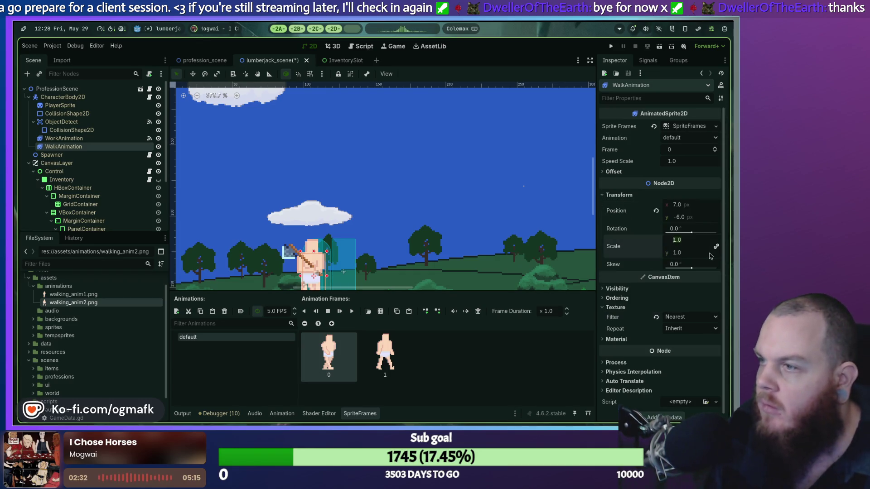
key(Tab)
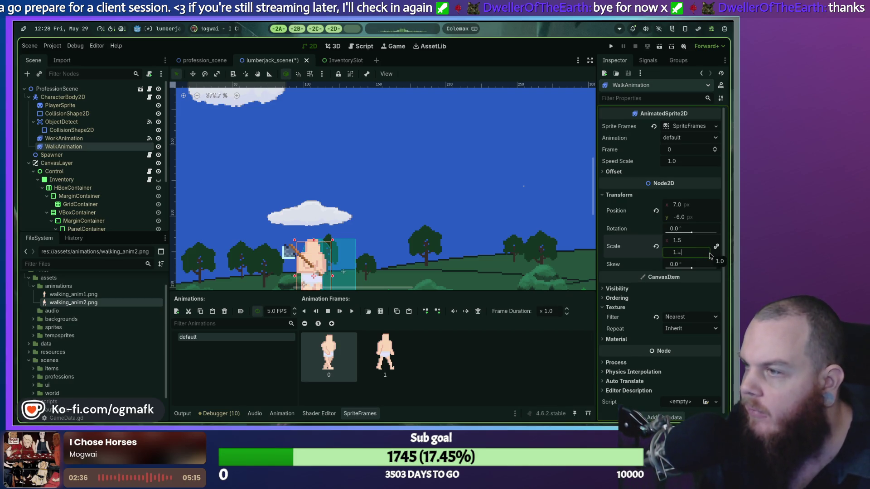
Nudge WalkAnimation's x position left from 7.0 to about 5.6.
scroll(331, 231, up, 4)
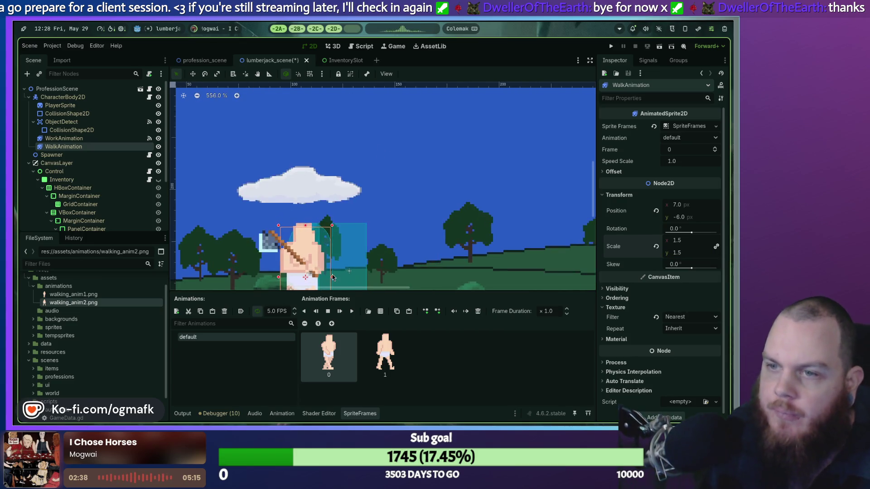
scroll(331, 228, down, 3)
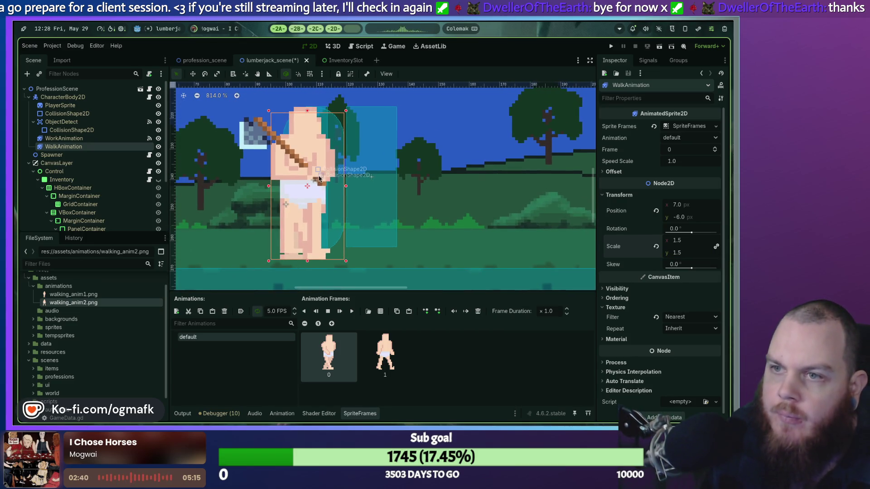
click(319, 178)
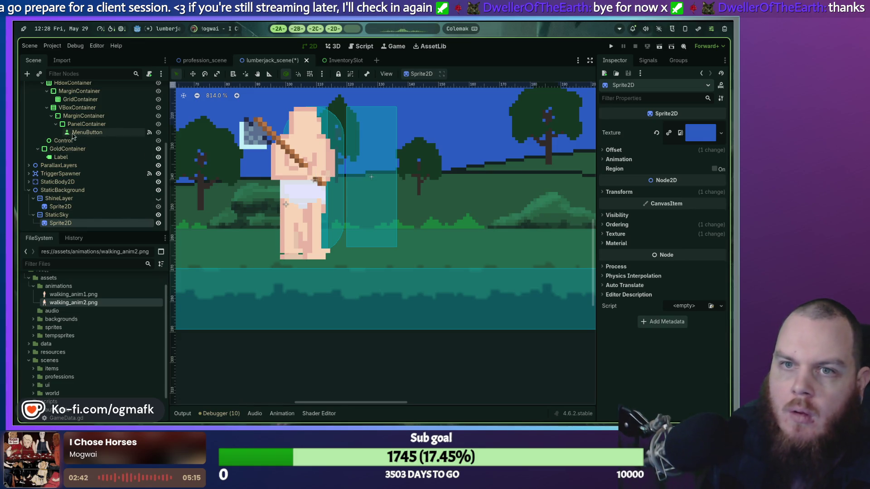
scroll(72, 136, up, 5)
click(64, 147)
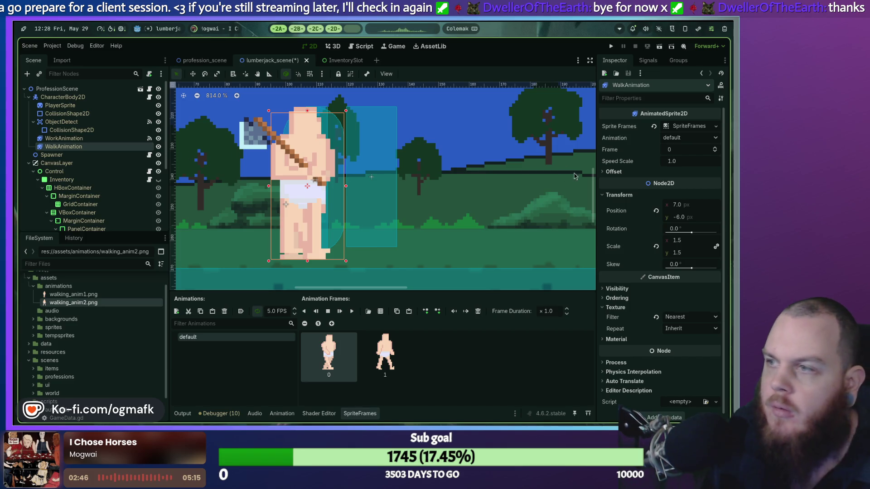
drag(678, 208, 669, 208)
click(681, 208)
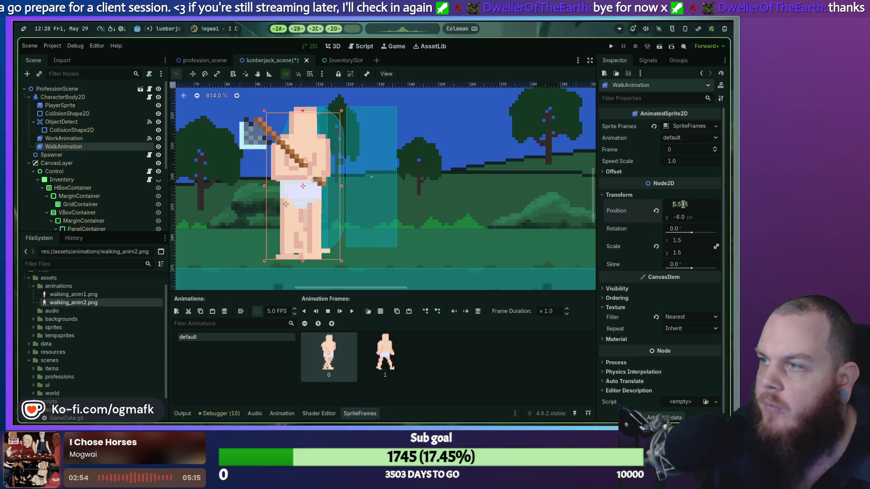
Set WalkAnimation's x position to 6.0 and try a y position of 9.
text(6)
key(Return)
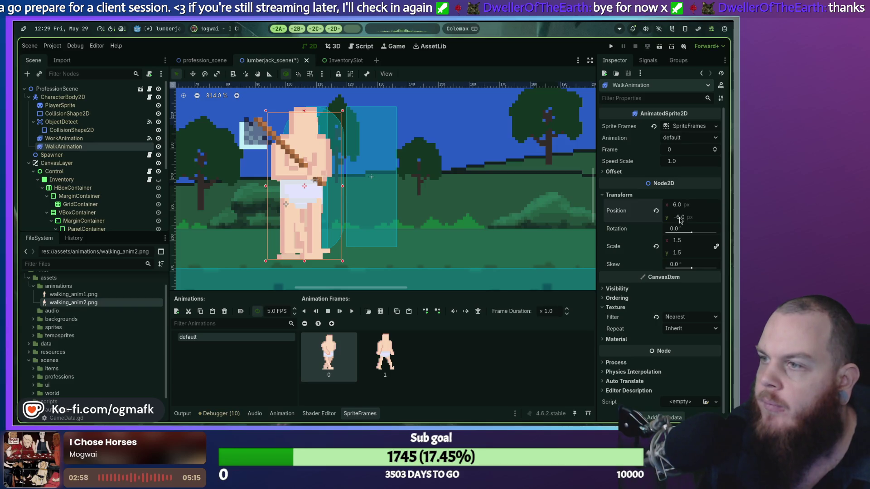
drag(680, 217, 675, 217)
key(Up)
key(Up)
key(Up)
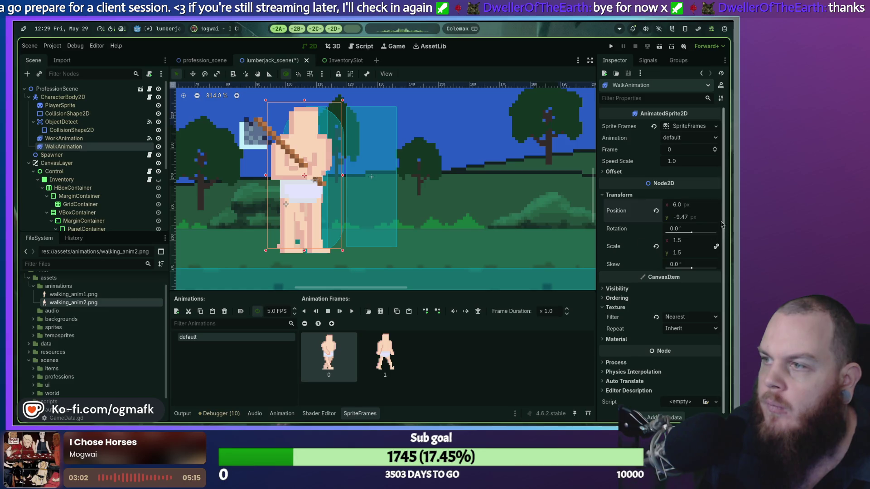
text(7)
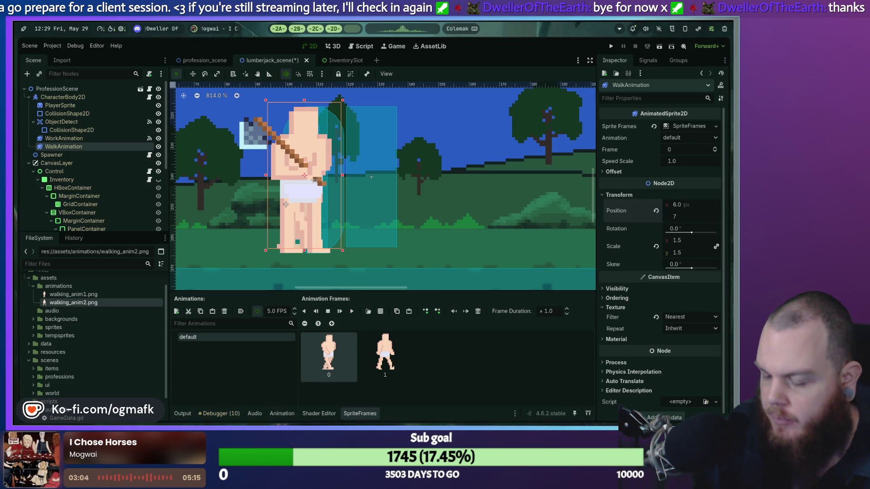
key(BackSpace)
text(9)
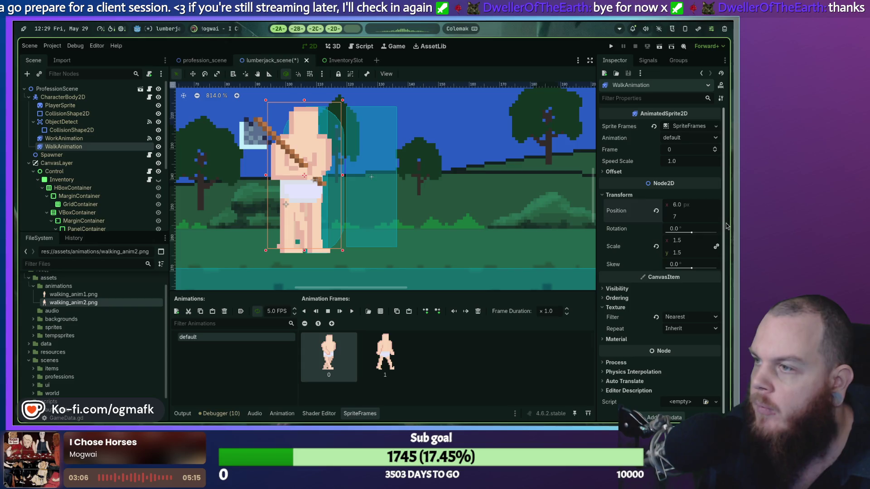
key(Return)
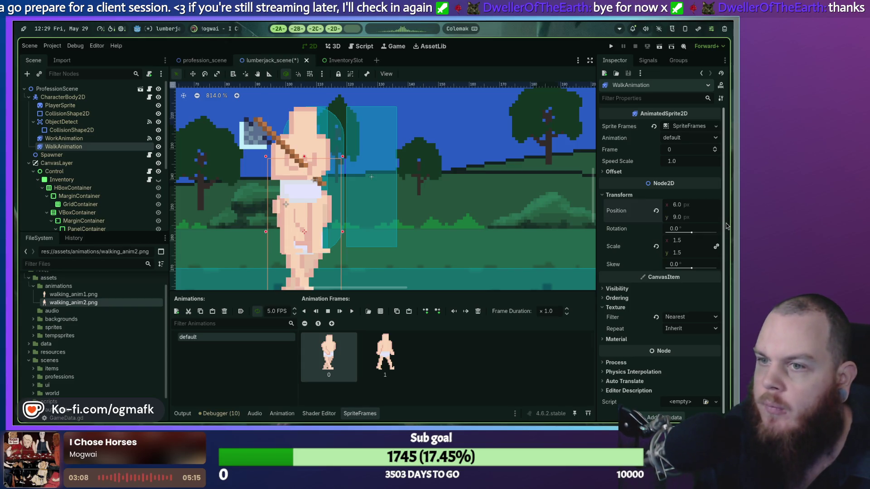
Correct WalkAnimation's y position to -9 px, placing it at 6.0, -9.0.
scroll(491, 214, down, 1)
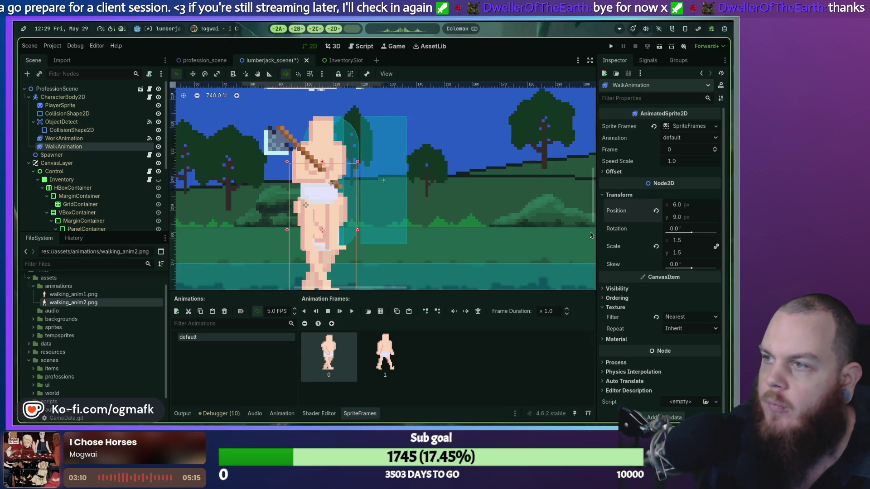
drag(678, 217, 651, 217)
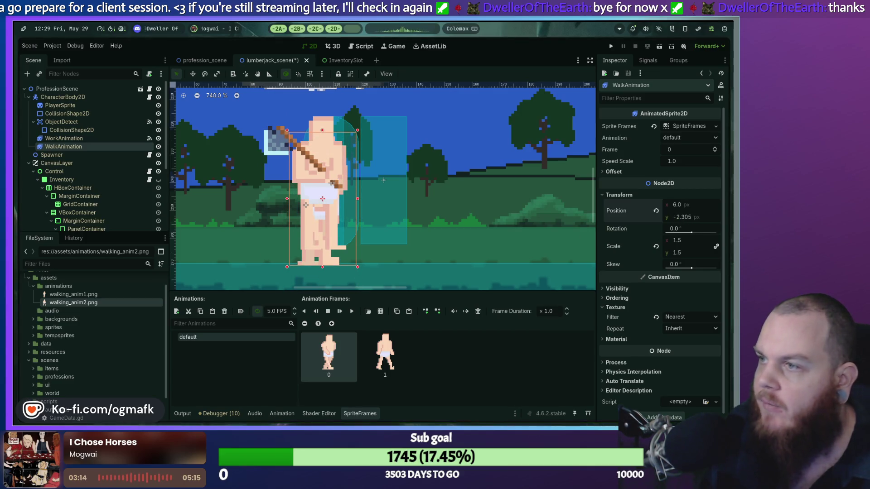
click(681, 217)
text(-6)
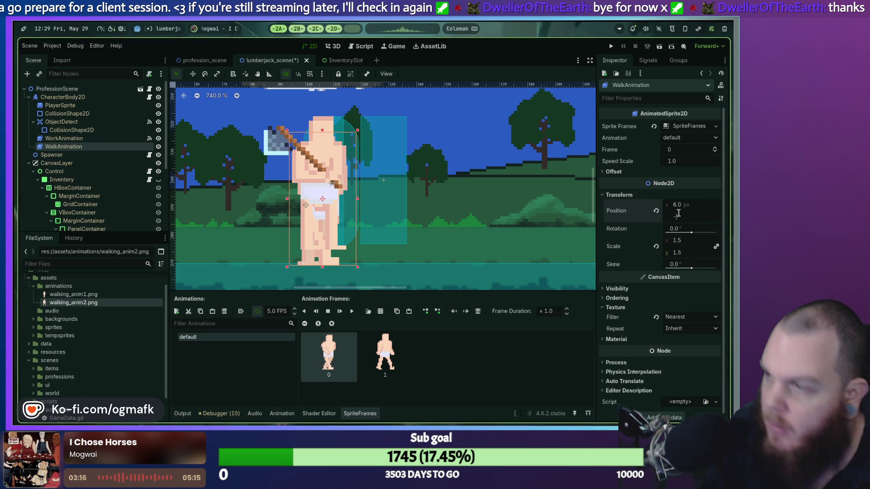
key(BackSpace)
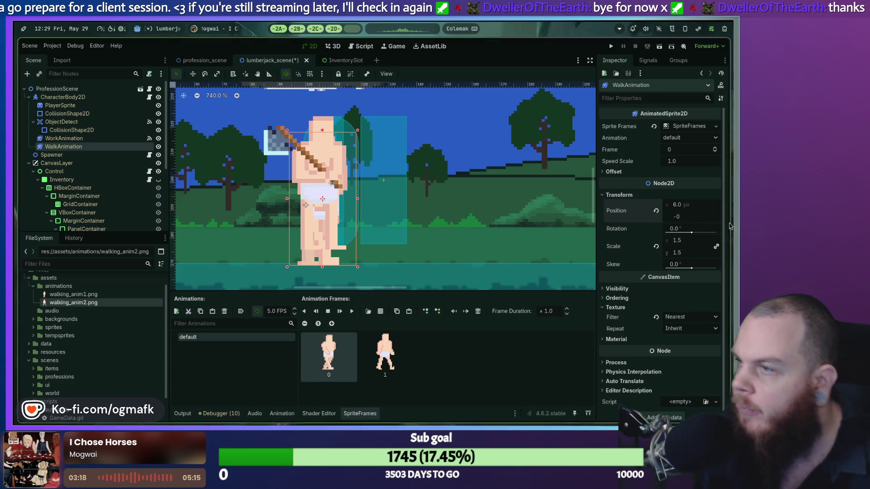
text(9)
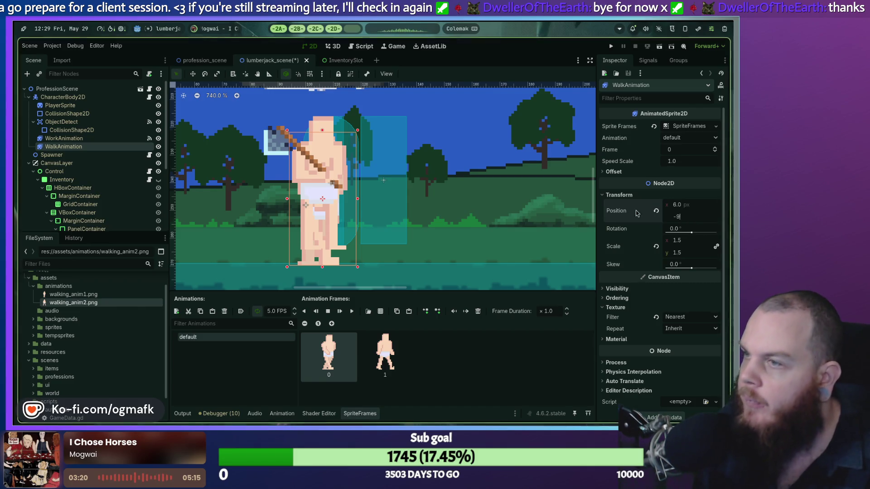
key(Return)
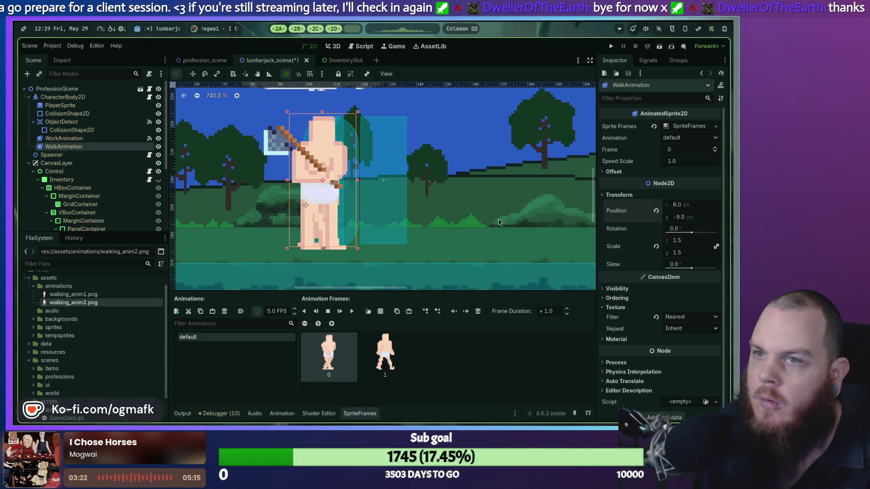
Preview the two-frame walk cycle, then hide WalkAnimation in the scene.
click(370, 358)
click(340, 366)
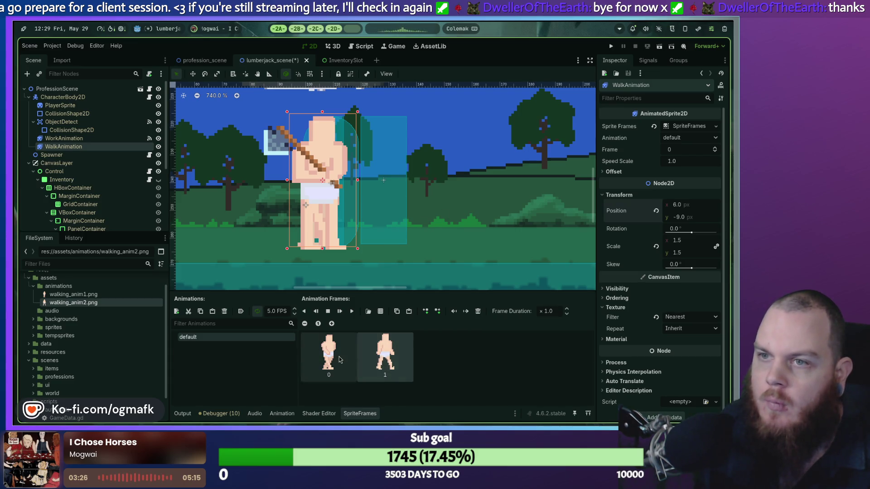
click(353, 313)
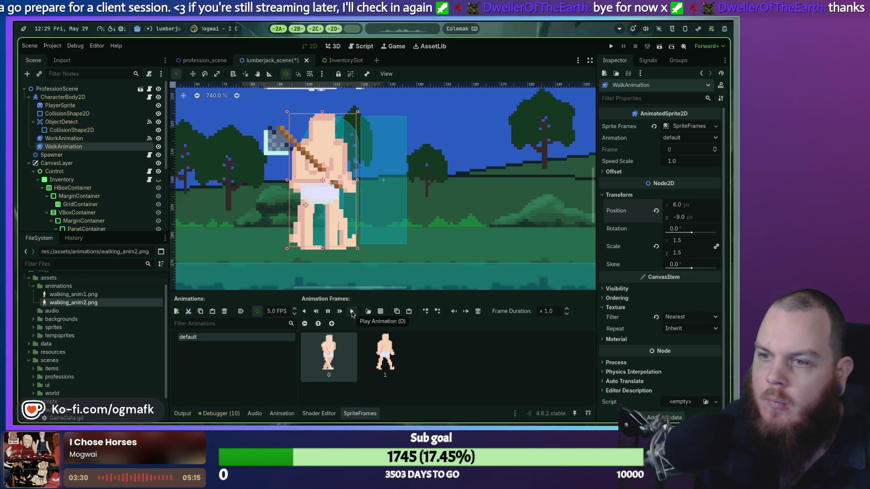
click(328, 312)
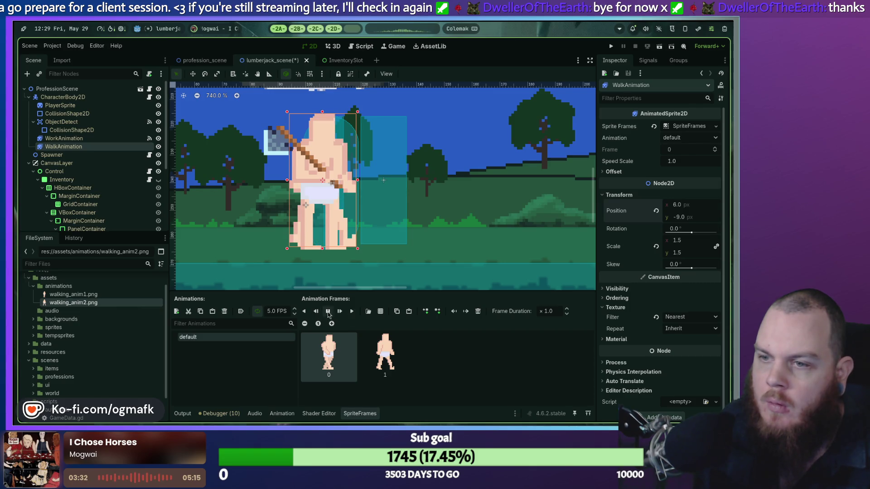
click(158, 148)
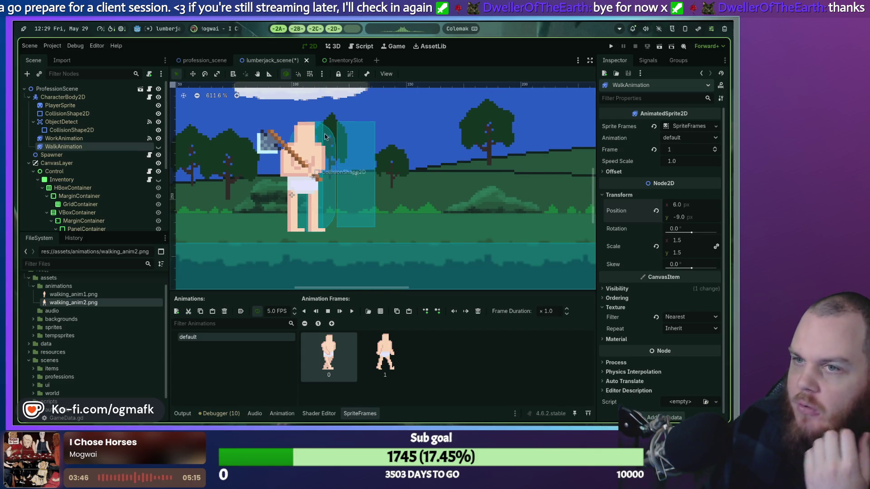
scroll(383, 163, down, 2)
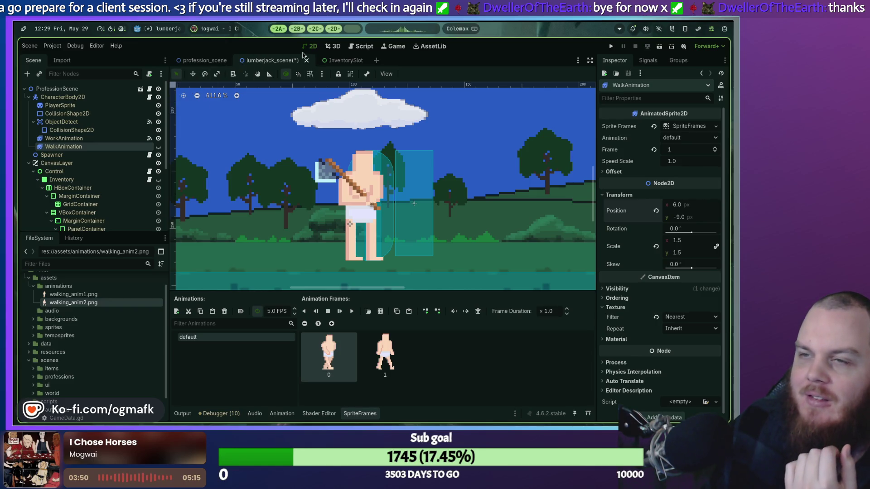
Open profession_scene.gd in the Script editor and scroll through it.
click(364, 47)
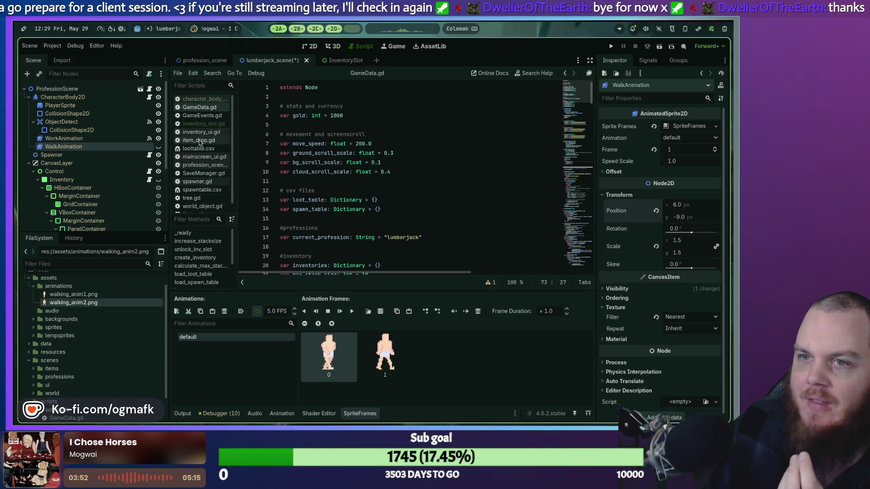
click(203, 166)
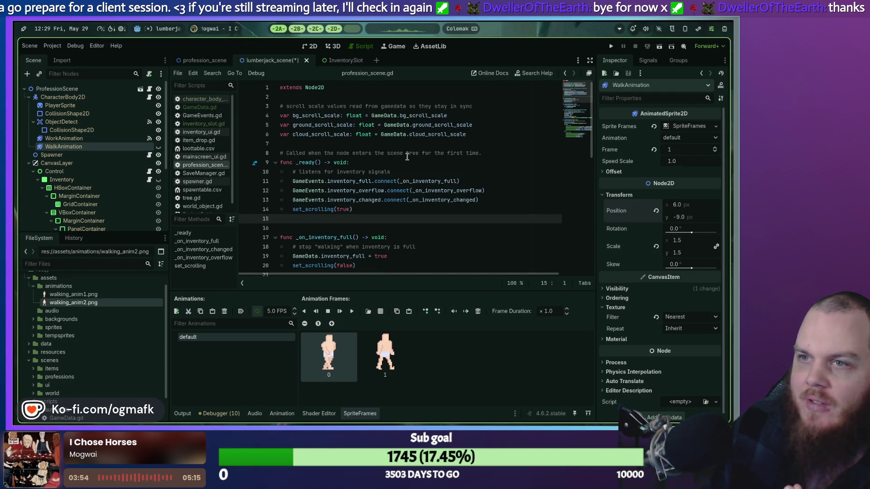
scroll(408, 157, down, 8)
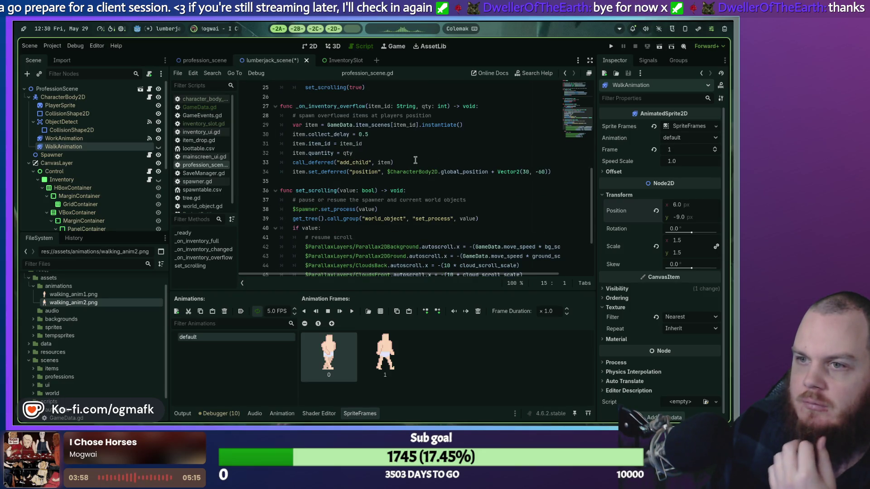
scroll(415, 159, down, 3)
scroll(417, 160, up, 5)
scroll(449, 149, up, 5)
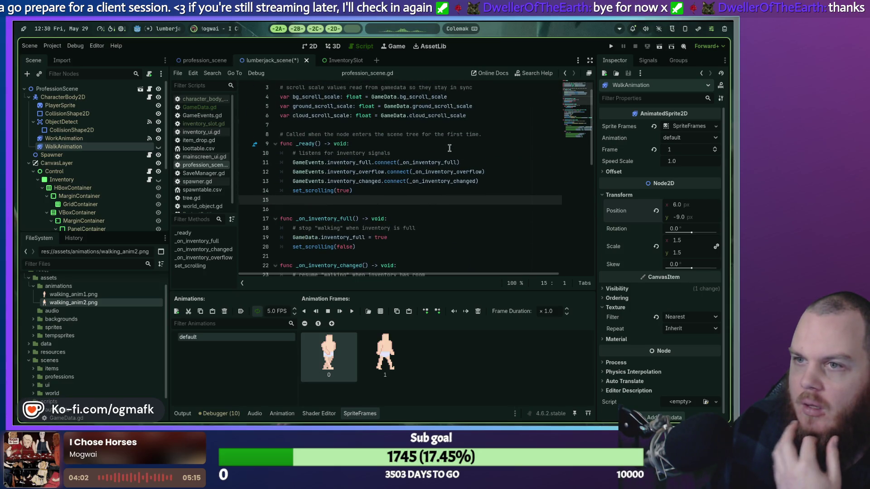
scroll(449, 149, down, 10)
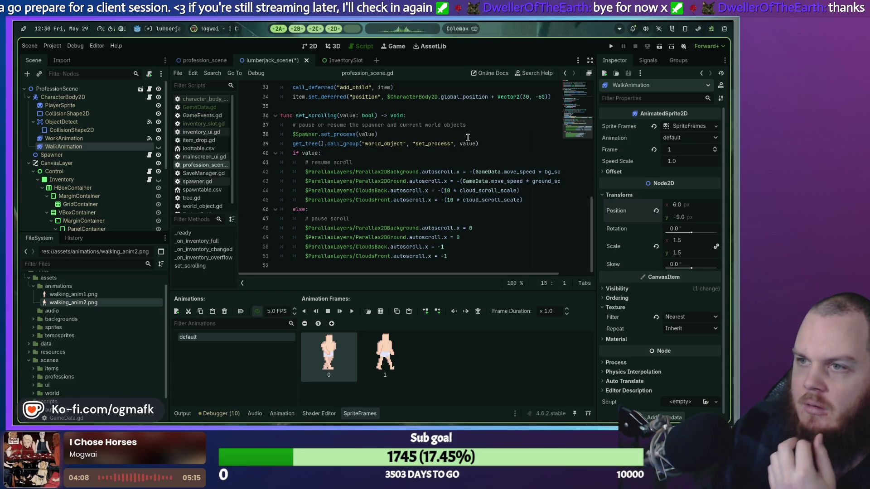
scroll(400, 168, up, 11)
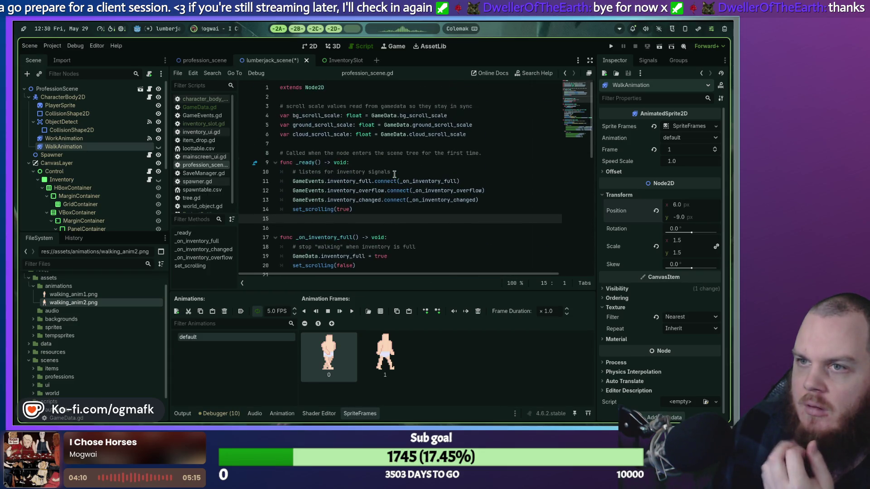
Open character_body_2d.gd and place the caret at the end of line 24 in _on_target_died.
click(202, 100)
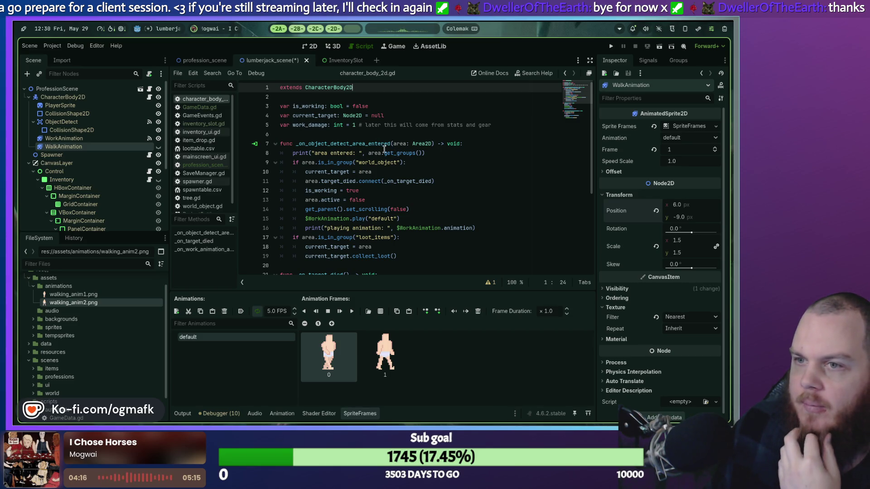
scroll(385, 149, down, 1)
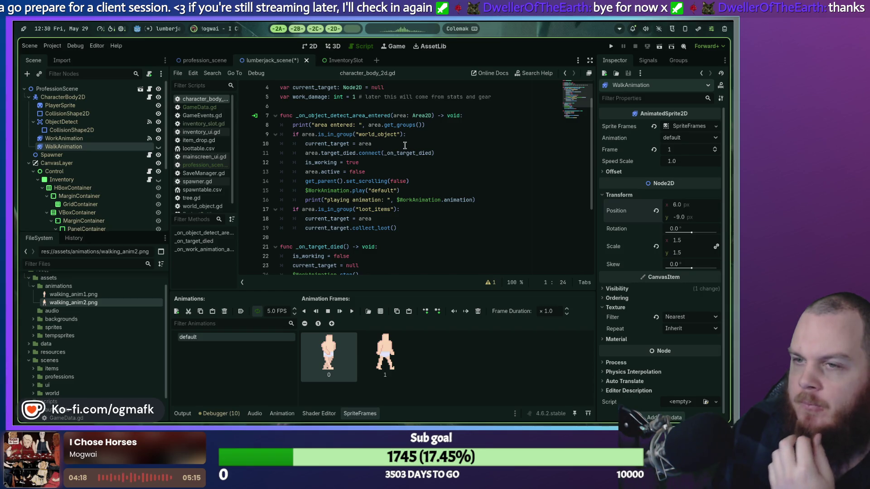
scroll(383, 138, down, 4)
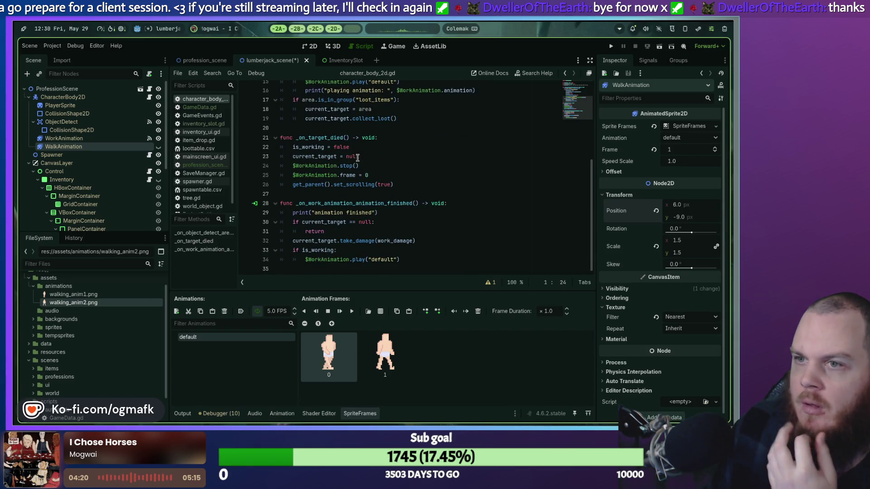
scroll(358, 157, up, 1)
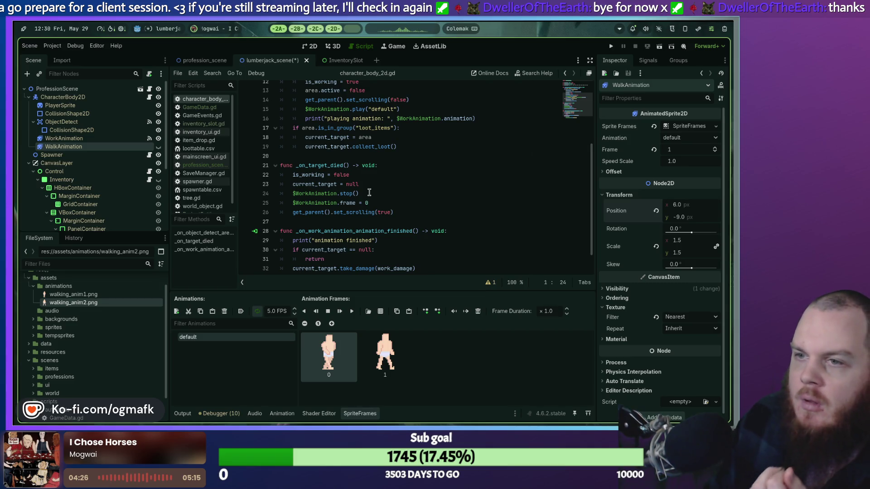
click(368, 192)
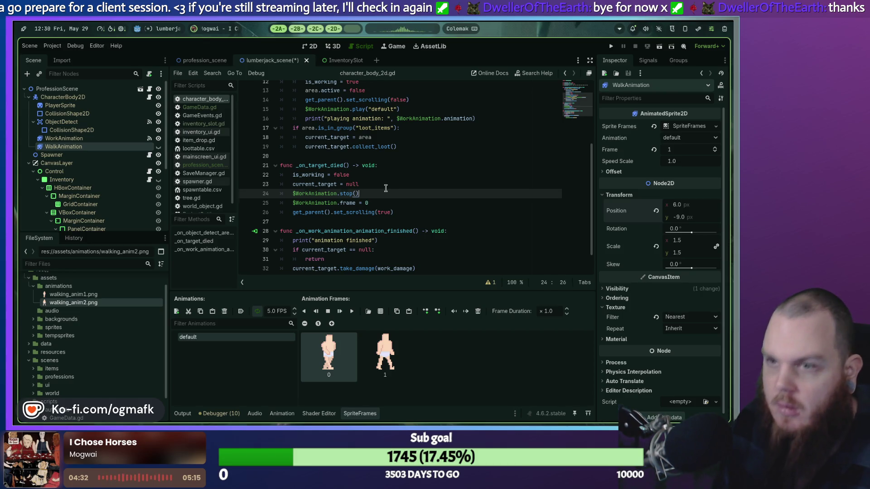
Add '$WorkAnimation.visible = false' after the stop call in _on_target_died.
key(Return)
text($)
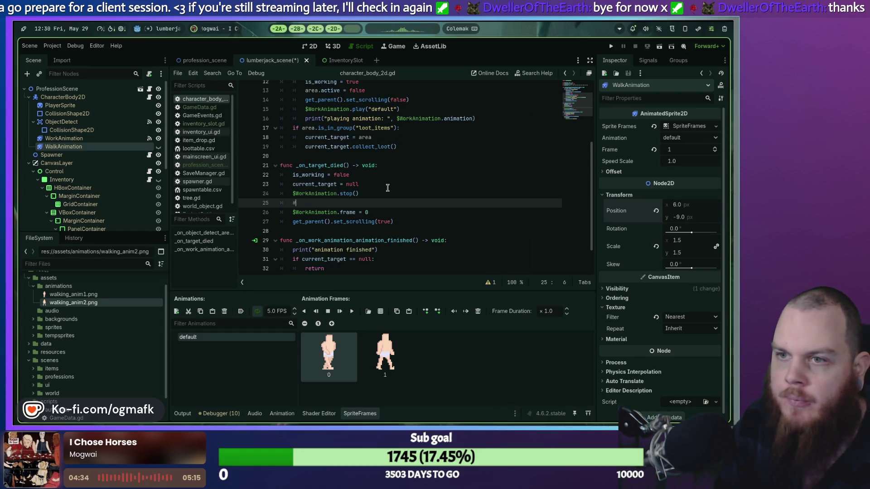
text(Work)
key(Return)
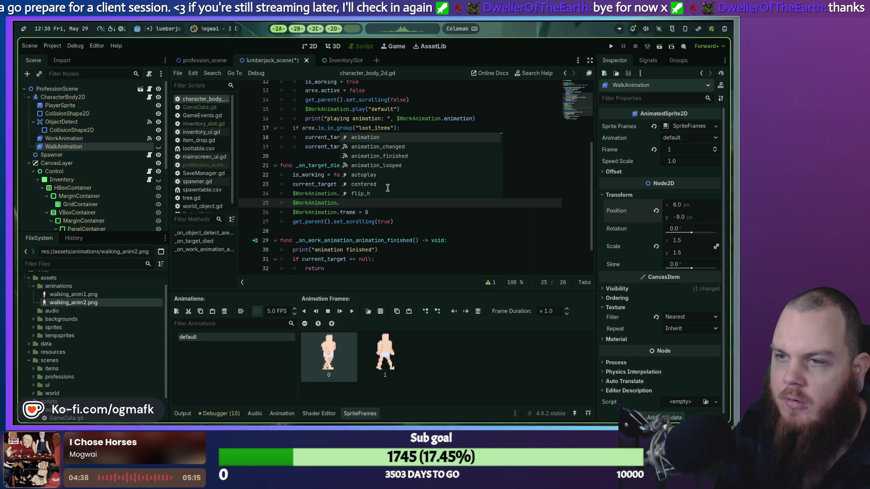
text(vi)
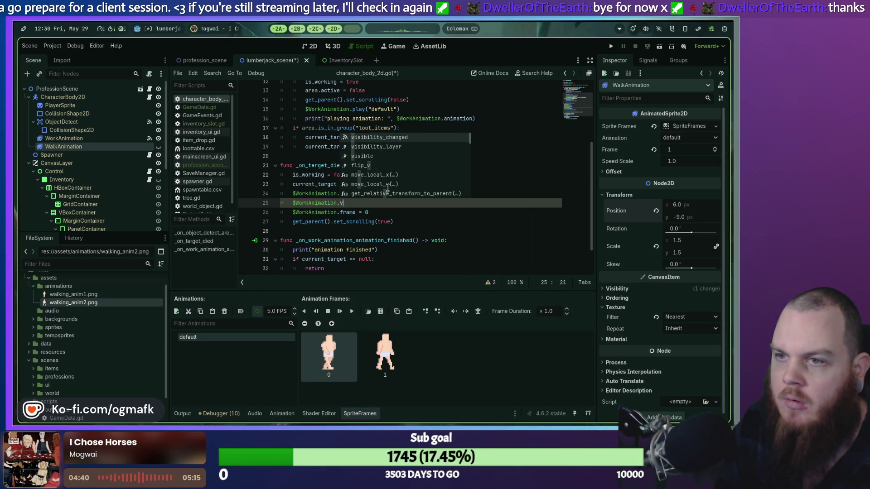
key(Down)
key(Down)
key(Return)
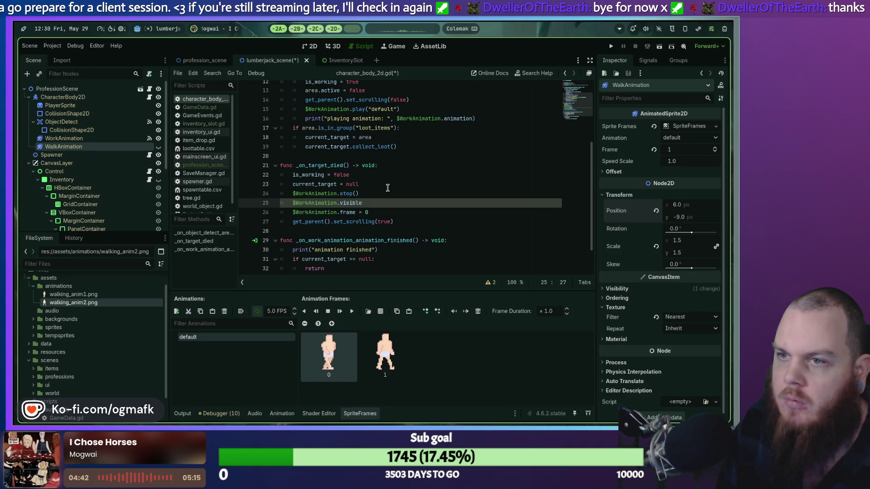
text( = false)
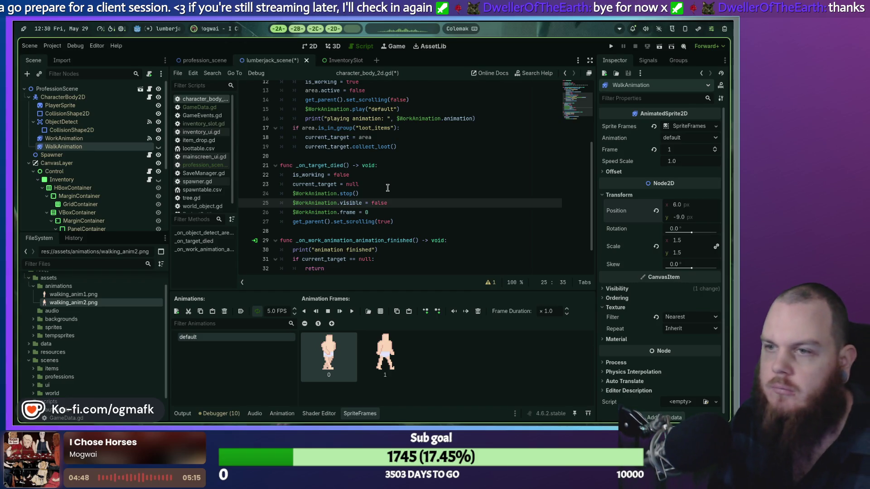
Add '$WalkAnimation.visible = true' on the following line.
key(Return)
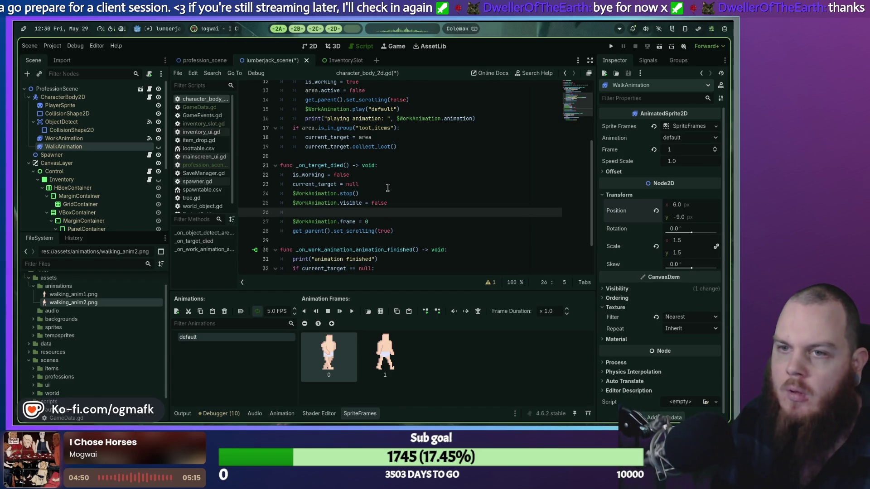
text($wa)
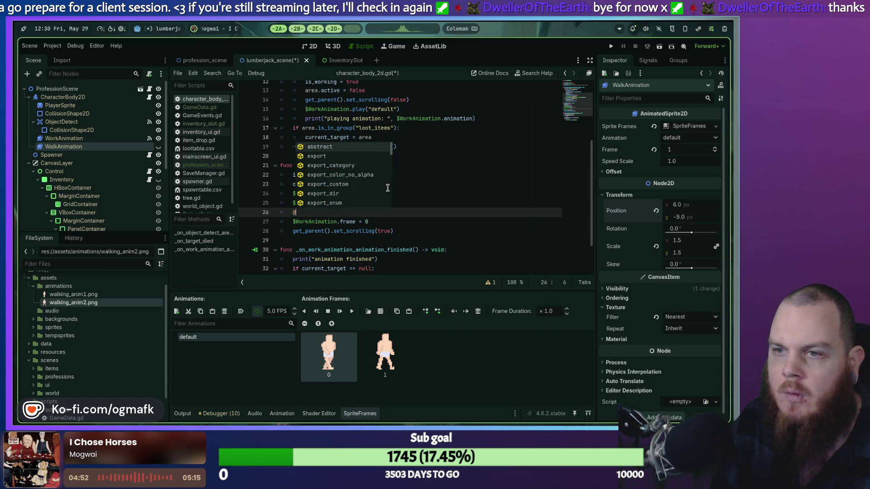
key(Return)
text(.)
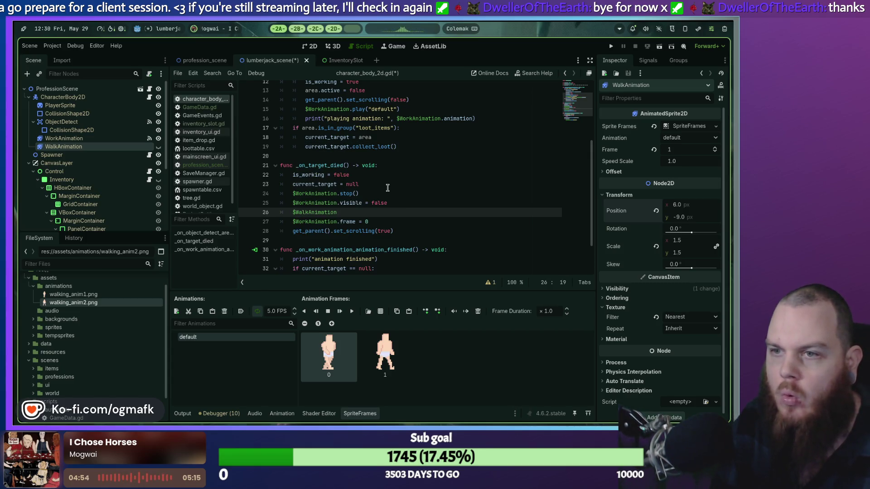
text(visip)
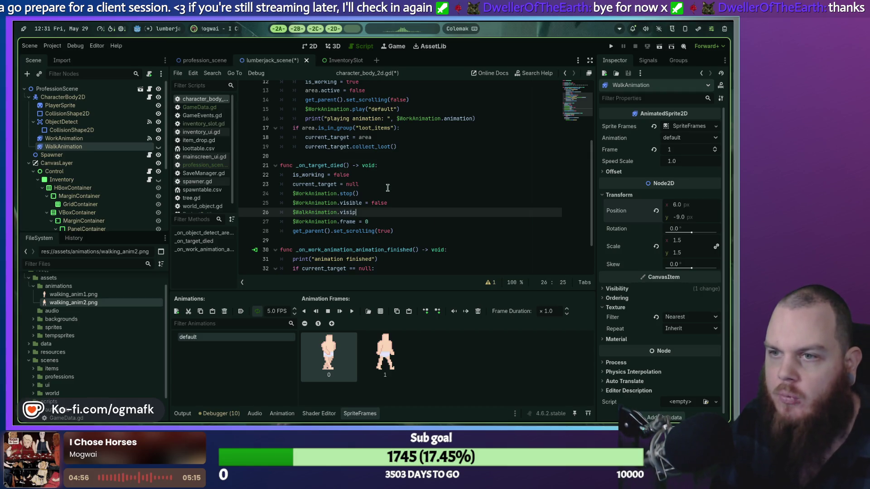
text( = tu)
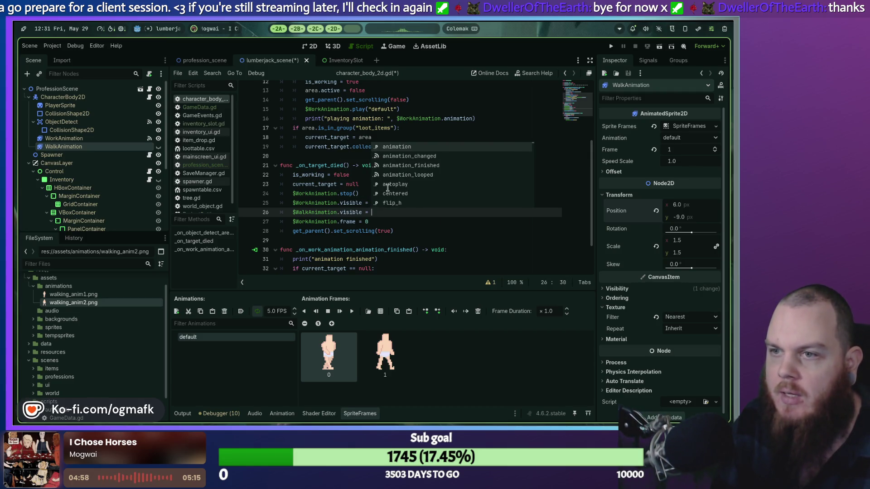
key(BackSpace)
text(rue)
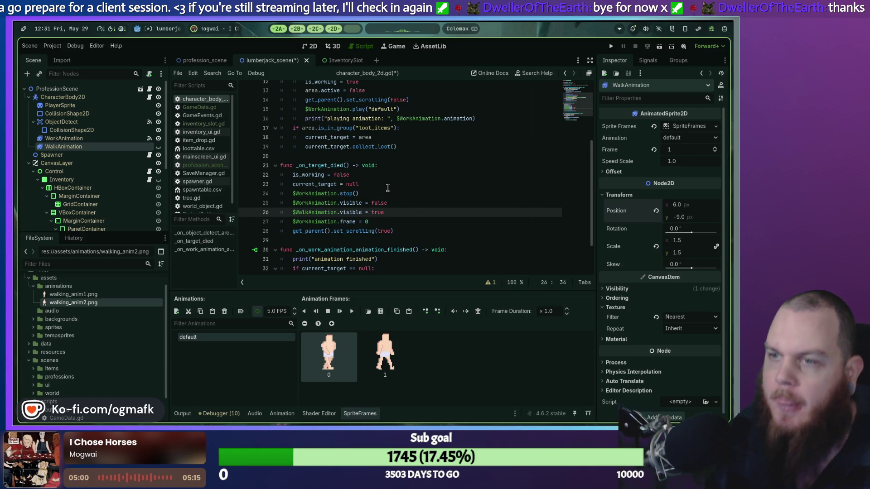
scroll(392, 199, down, 2)
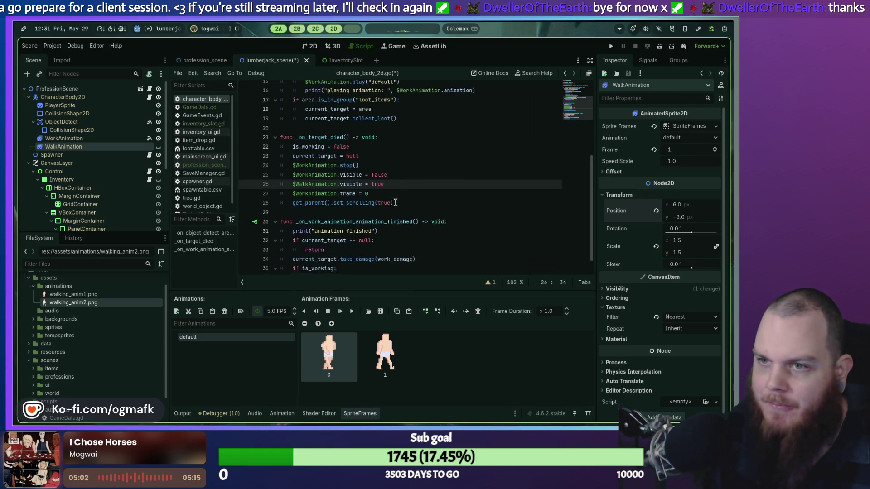
scroll(365, 209, up, 5)
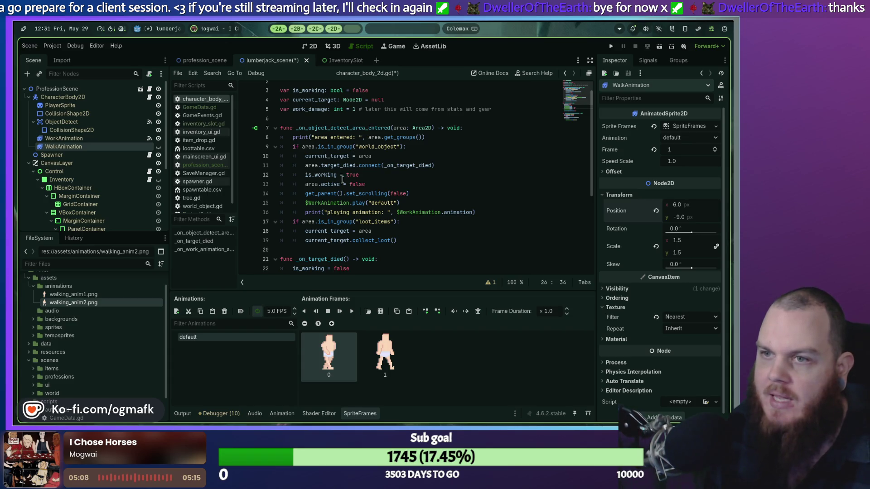
Add '$WalkAnimation.visible = false' below set_scrolling(false) in _on_object_detect_area_entered.
click(420, 193)
key(Return)
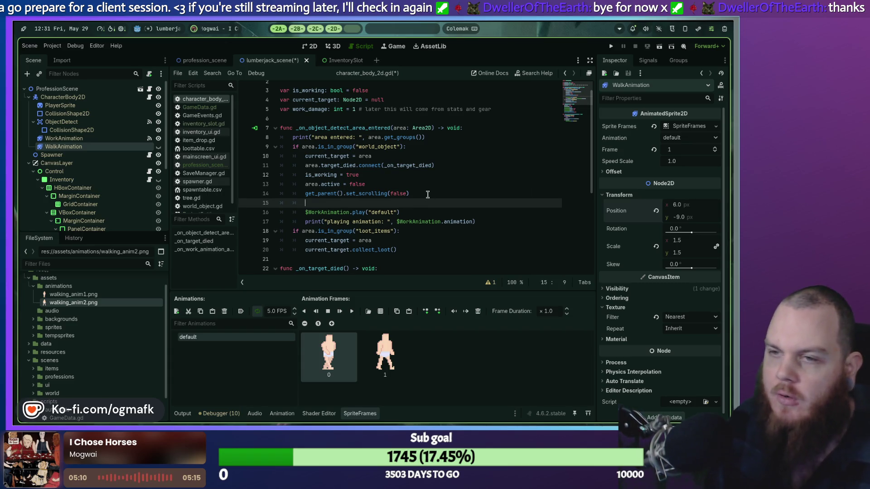
text($)
key(BackSpace)
text(#$W)
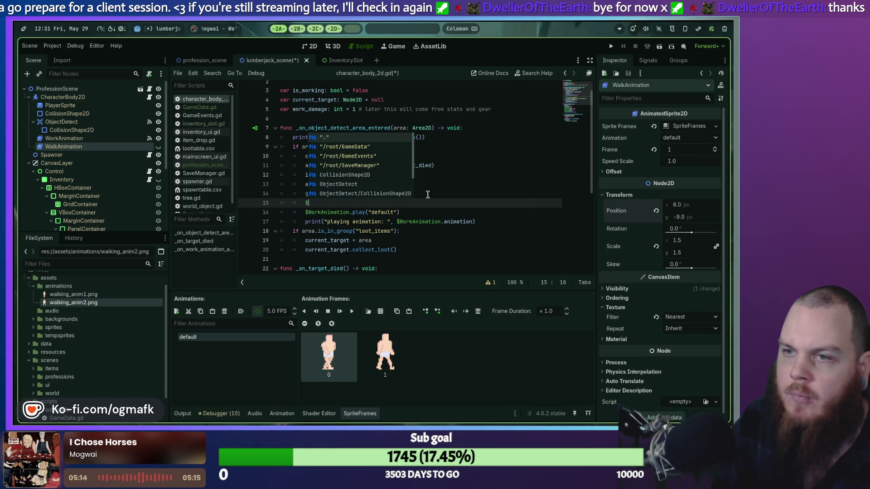
key(Return)
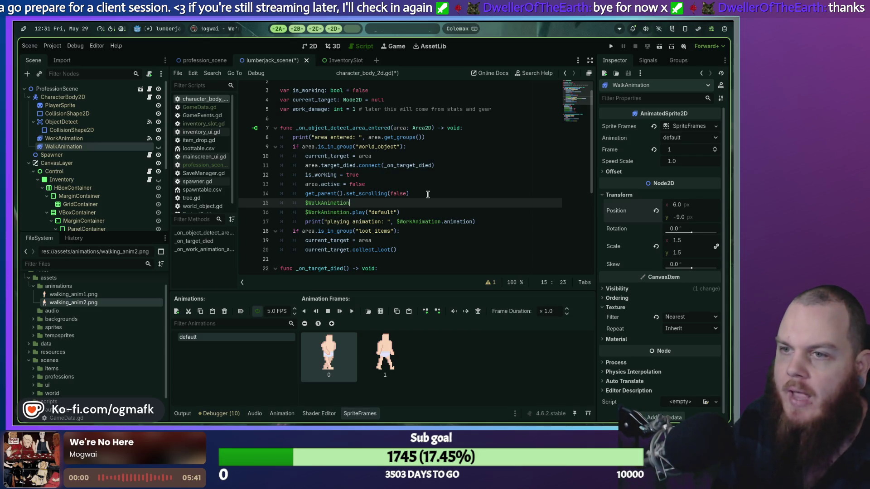
text(.vi)
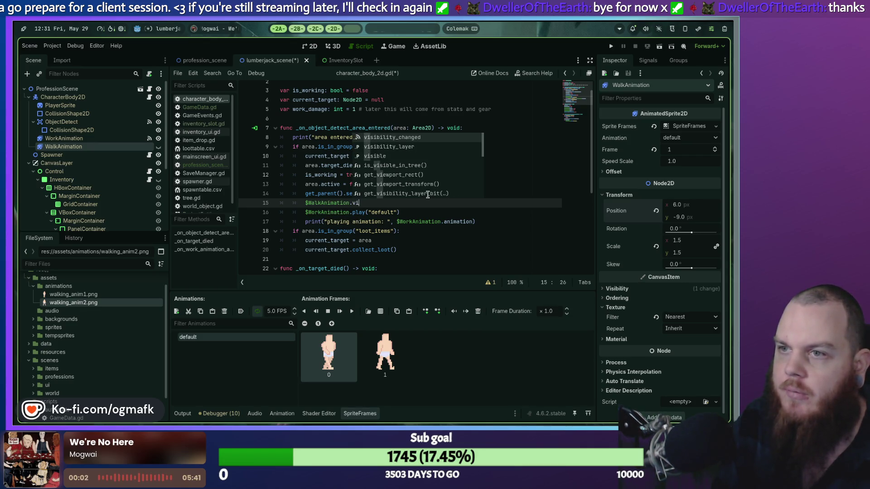
text(sible = false)
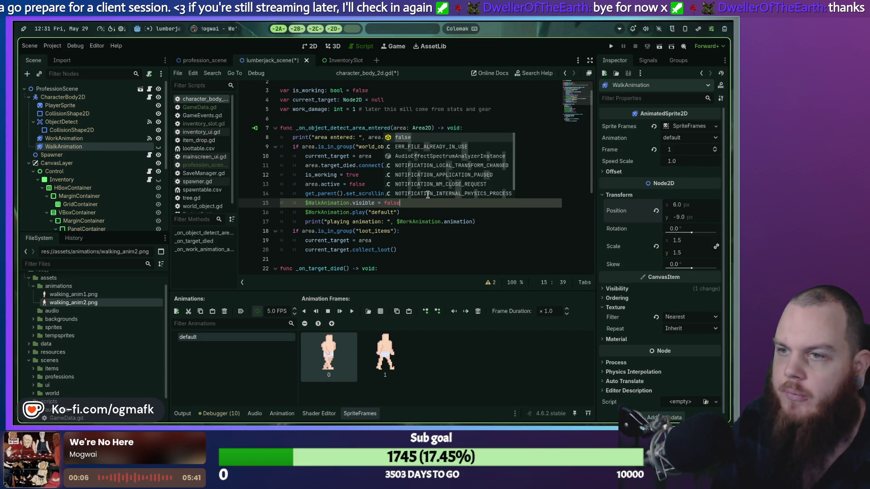
Add '$WorkAnimation.visible = true' on the next line, then save and run the game.
key(Return)
key(Return)
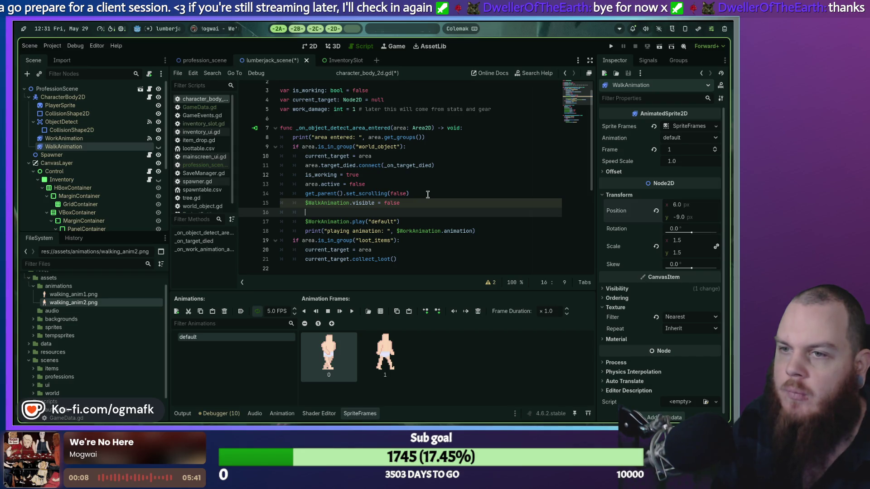
text($work)
key(Return)
text(vi)
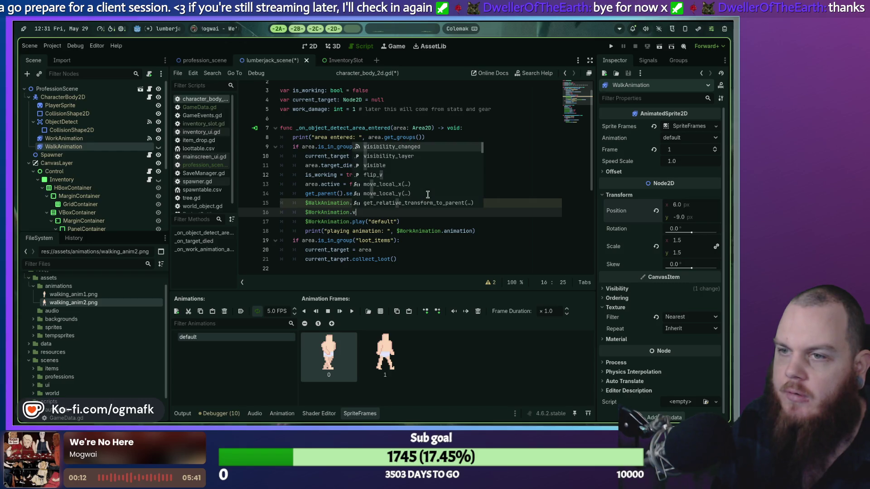
key(Down)
key(Down)
key(Return)
text(= )
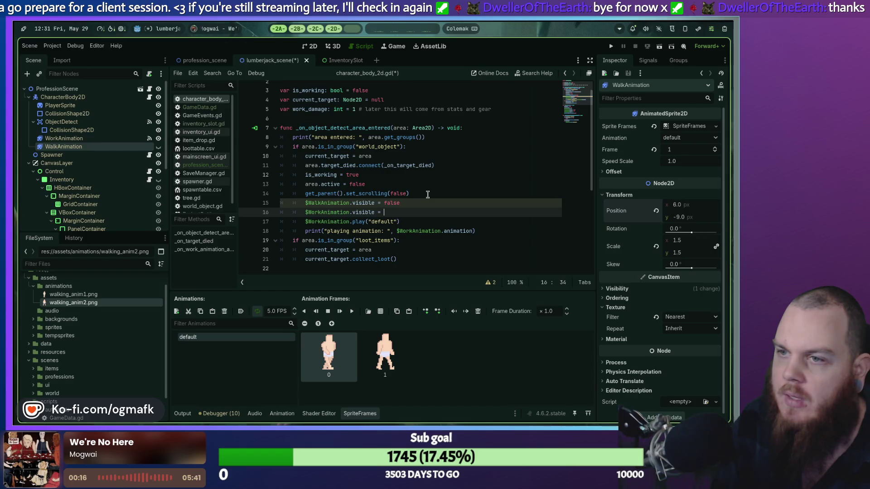
text(true)
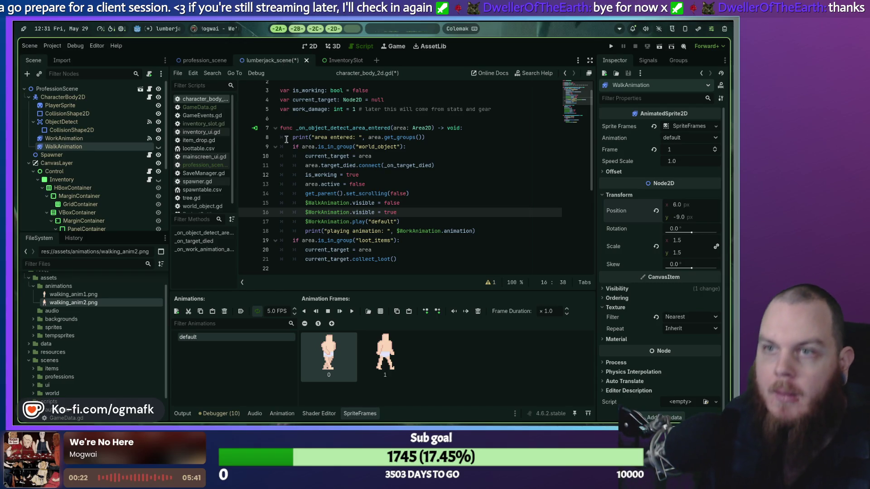
key(F5)
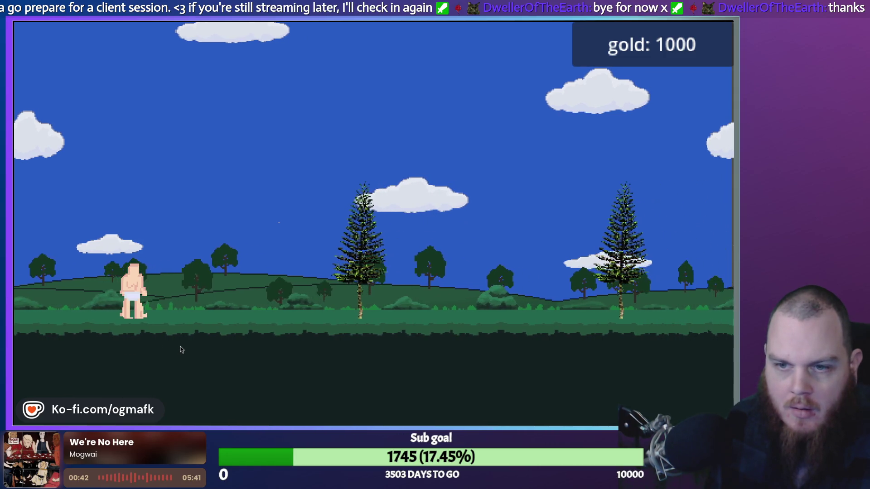
Stop the game with F8 and review the visibility lines in character_body_2d.gd.
key(F8)
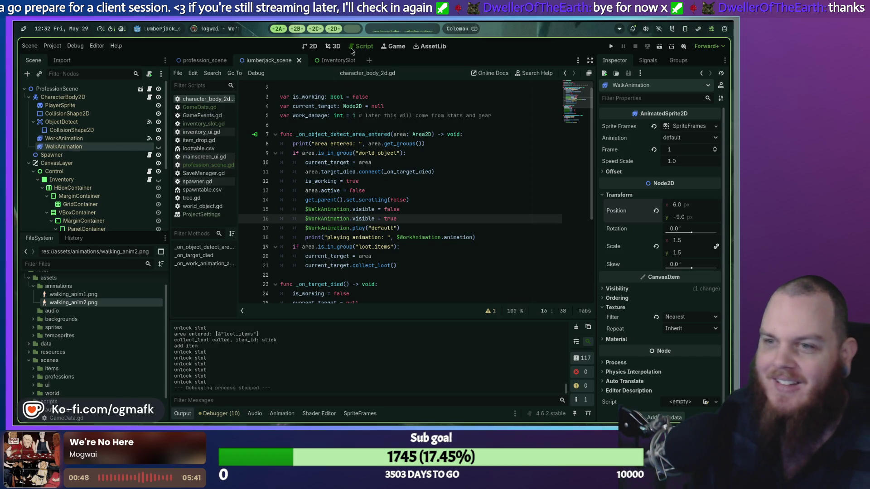
scroll(352, 156, down, 1)
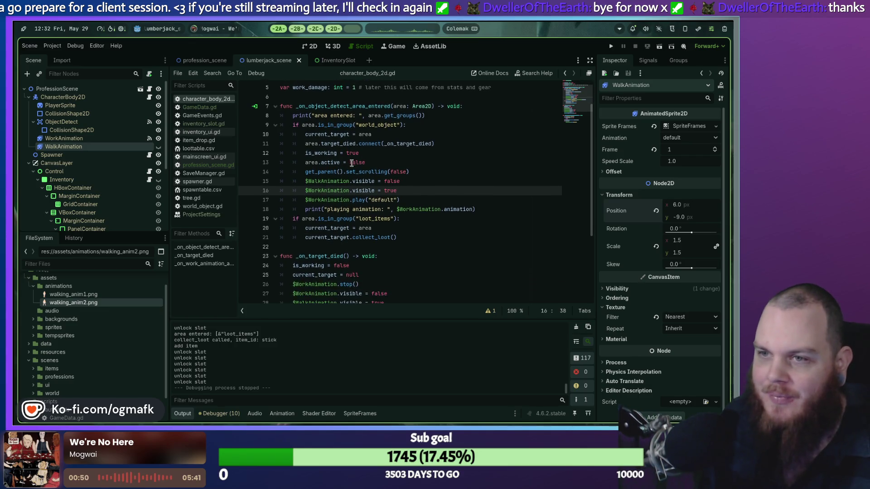
scroll(352, 157, up, 2)
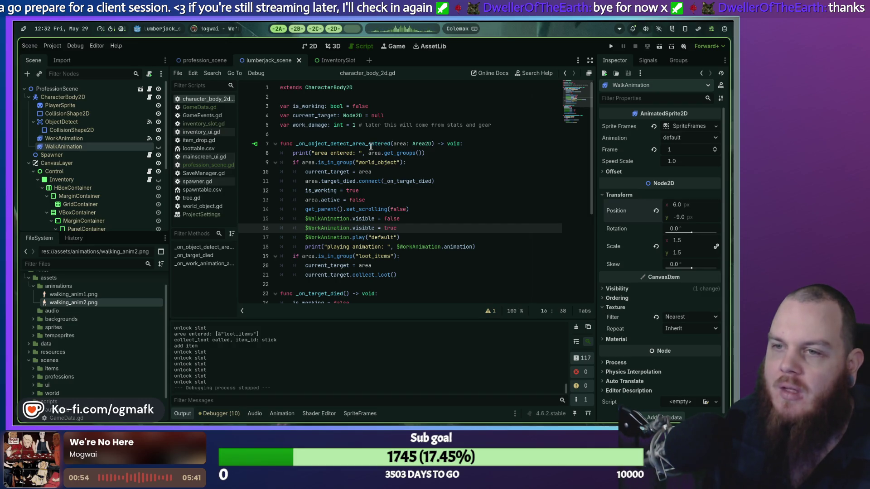
scroll(373, 148, down, 5)
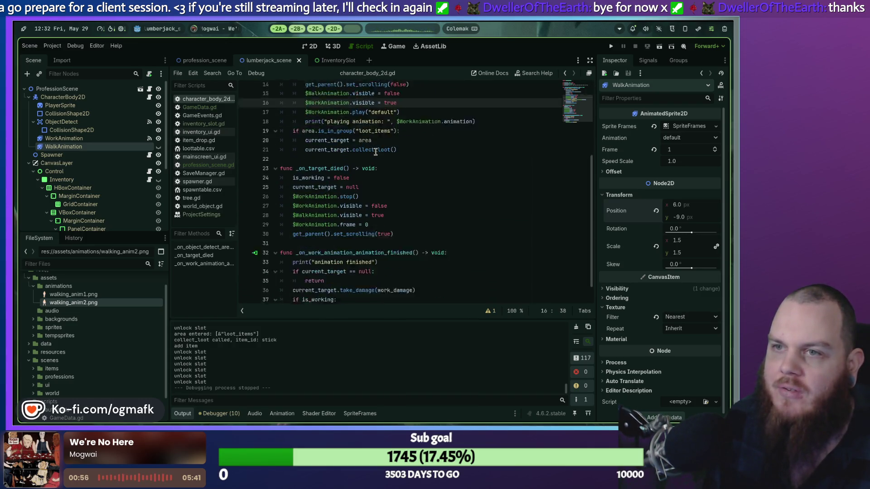
scroll(377, 150, down, 1)
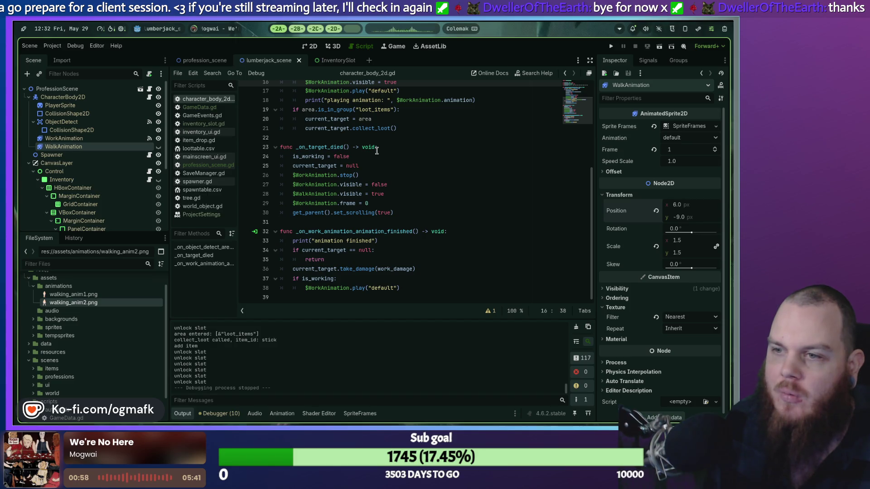
scroll(371, 162, up, 5)
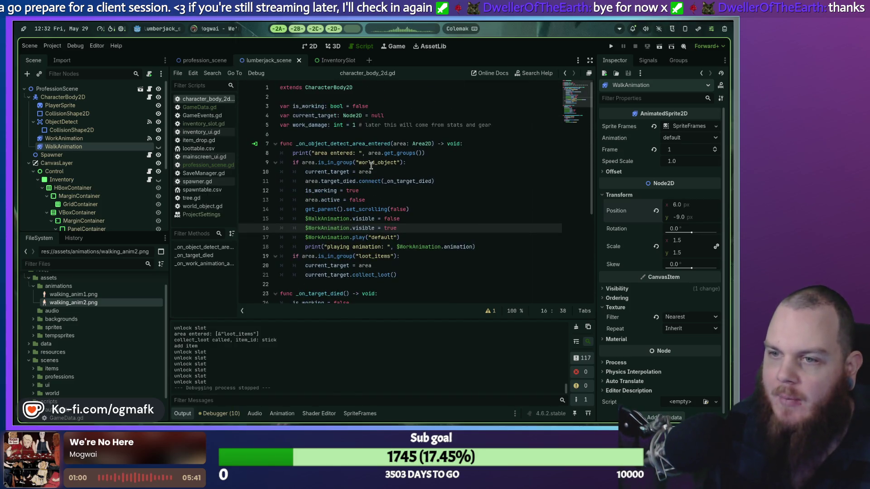
Start writing a _ready() function in the script, then delete it unfinished.
click(324, 132)
key(Return)
key(Return)
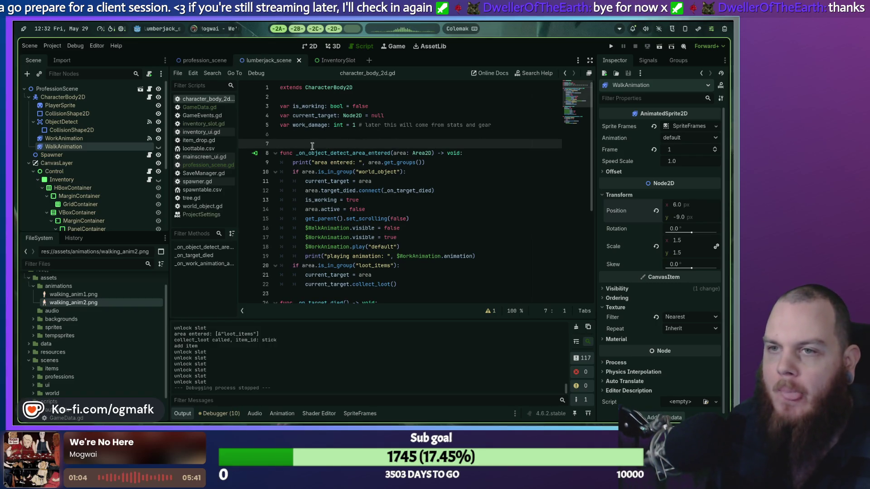
click(300, 142)
text(func)
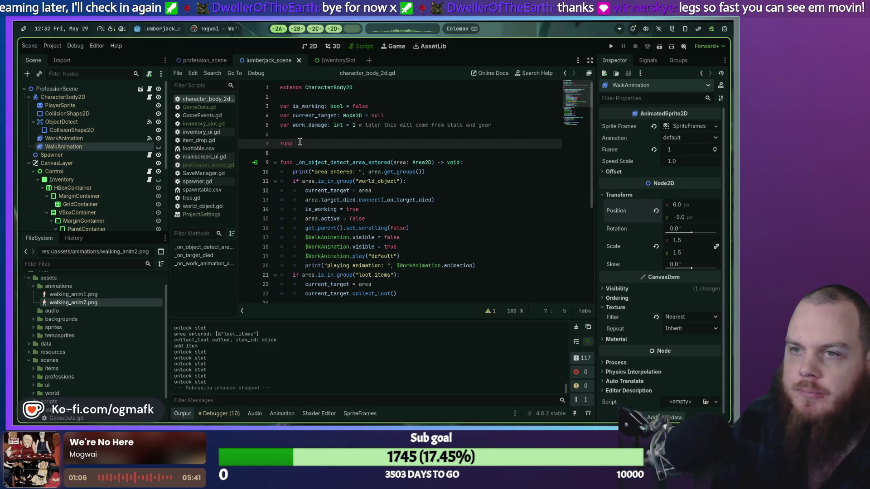
text( _re)
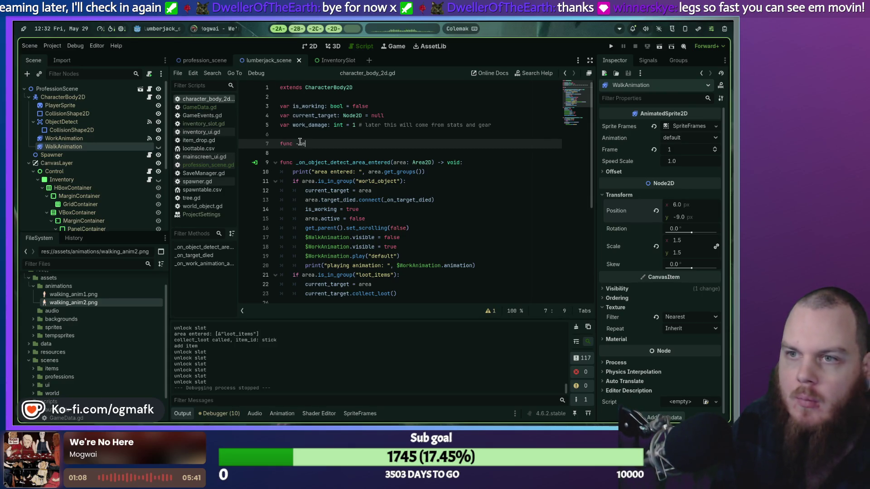
text(_read)
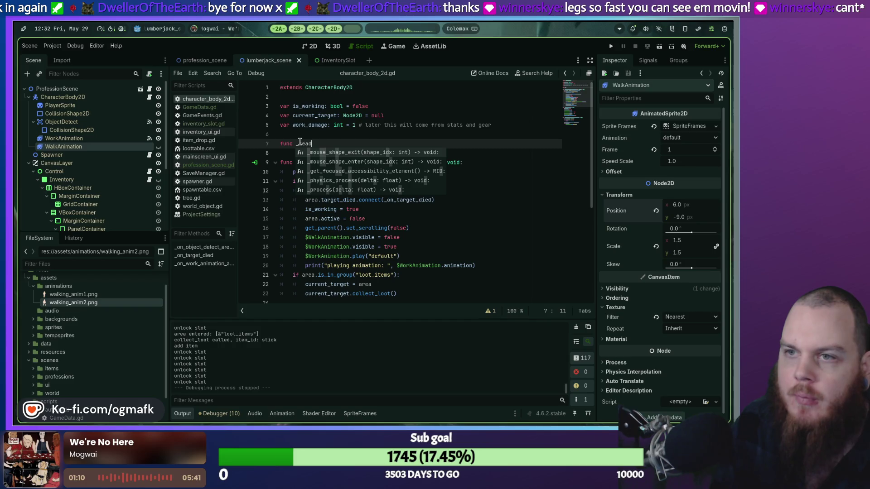
key(BackSpace)
key(BackSpace)
key(BackSpace)
text(rea)
key(Return)
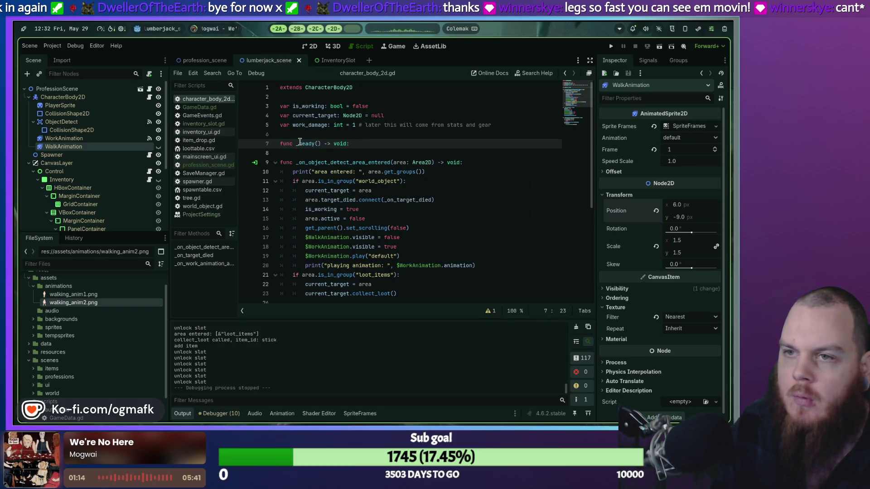
key(Return)
text(work)
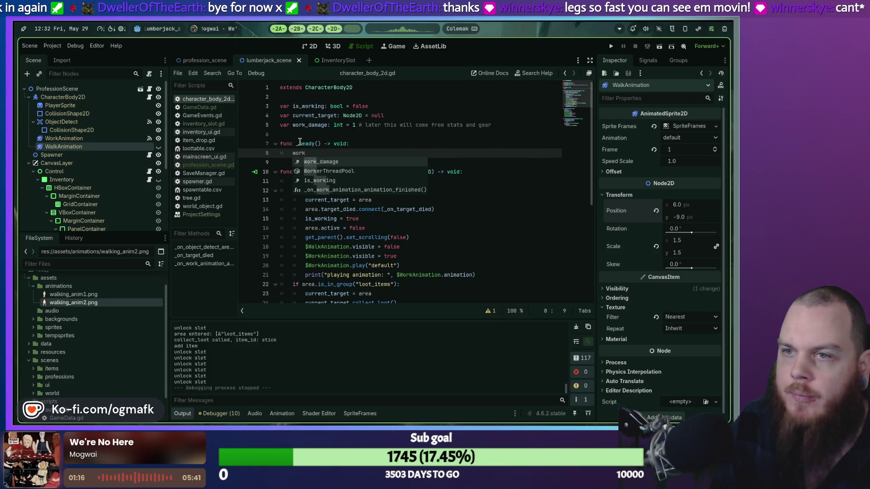
text(_)
key(BackSpace)
key(BackSpace)
key(BackSpace)
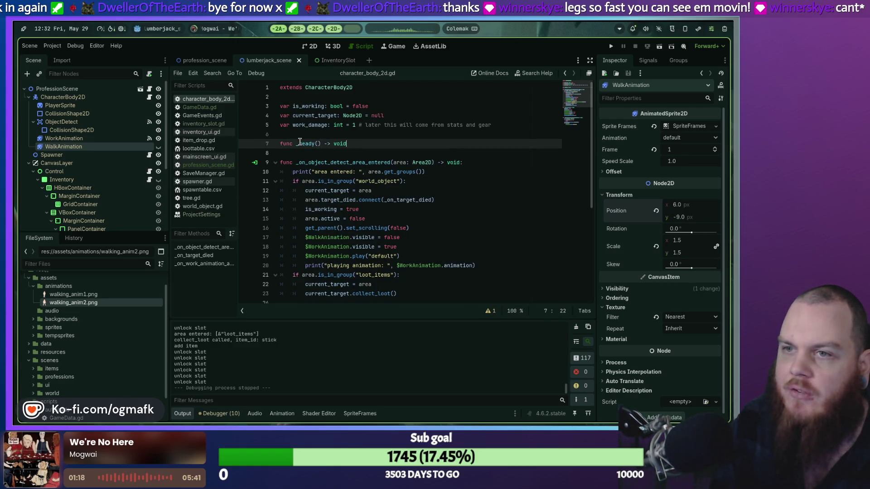
key(BackSpace)
key(BackSpace)
key(BackSpace)
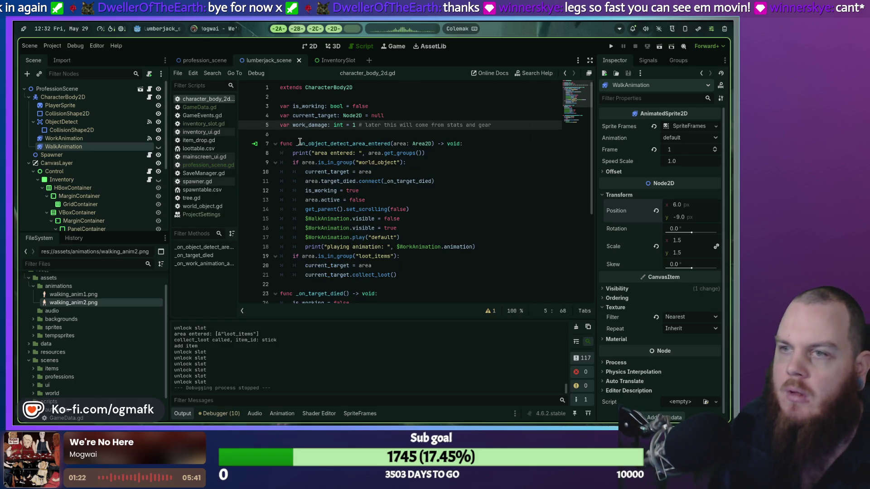
Hide WorkAnimation and show WalkAnimation in the Scene dock, then run the game.
click(158, 139)
click(158, 145)
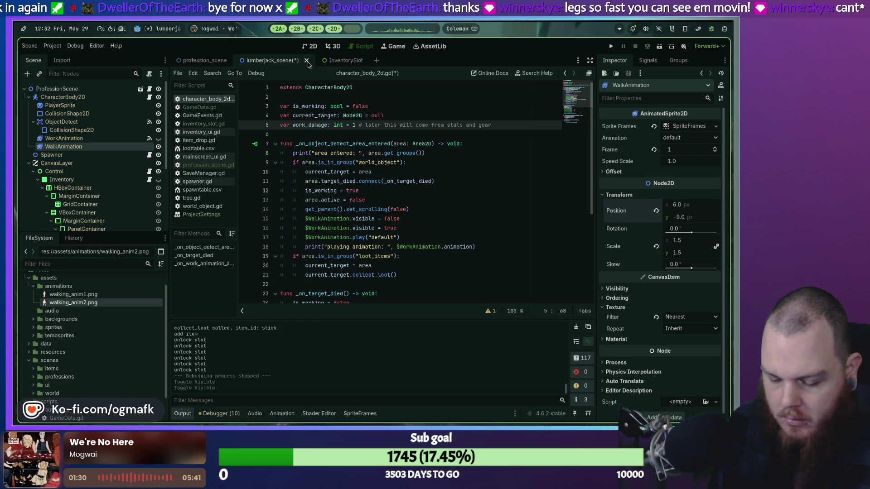
key(F5)
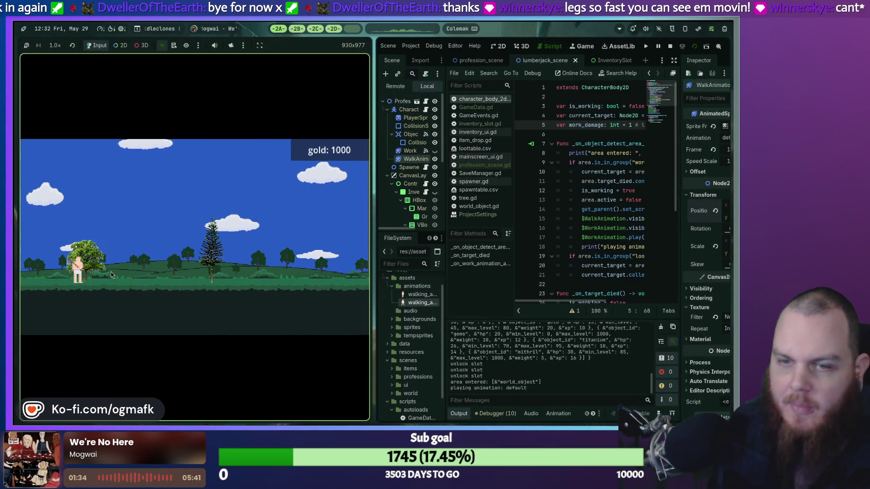
Make the running lumberjack game fullscreen, then close it to return to the editor.
key(super+v)
key(super+f)
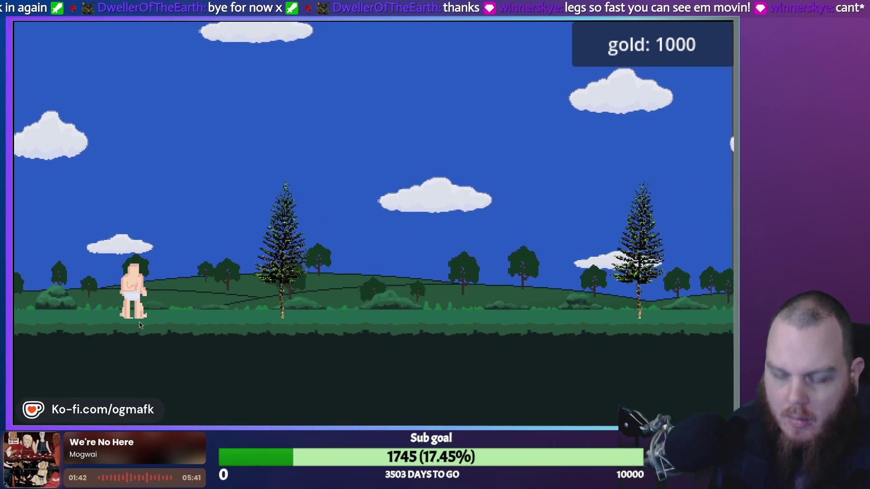
key(alt+F4)
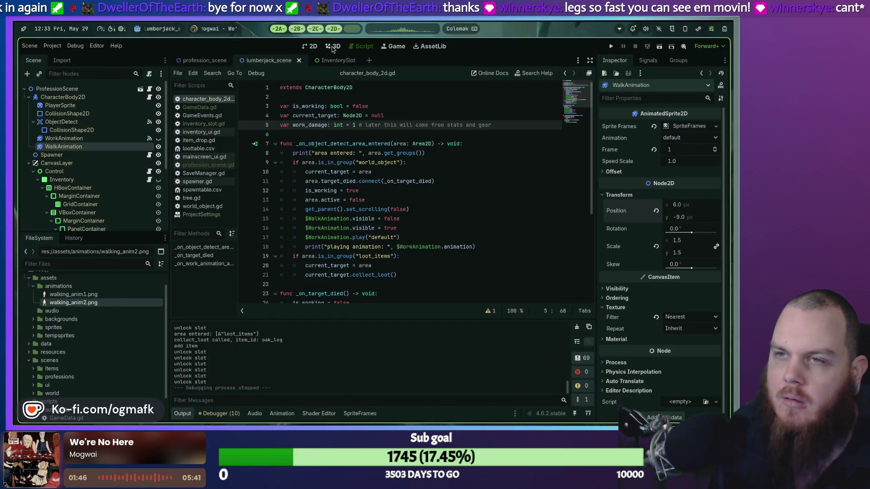
In the 2D view, open WalkAnimation's SpriteFrames and play its two-frame walk preview.
click(313, 48)
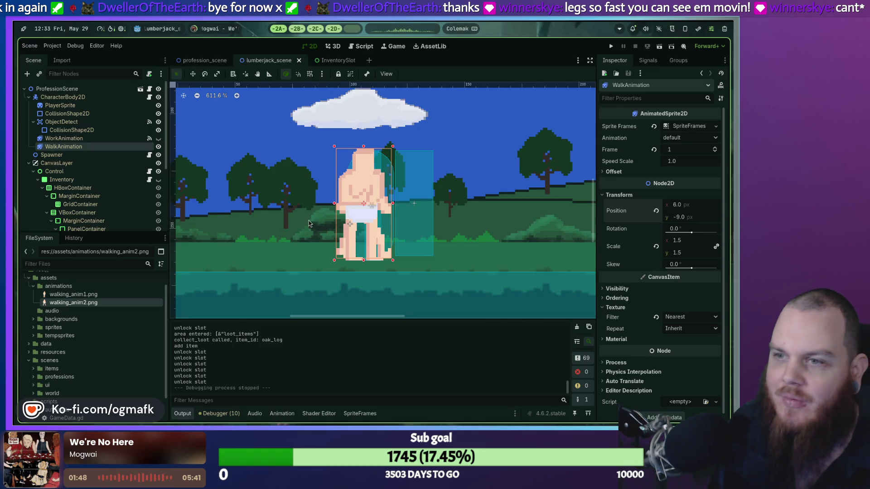
scroll(308, 221, up, 2)
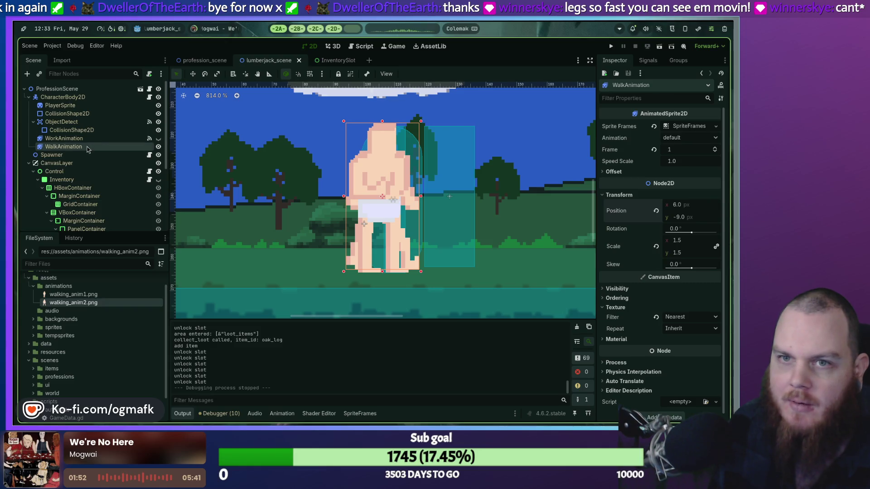
click(363, 414)
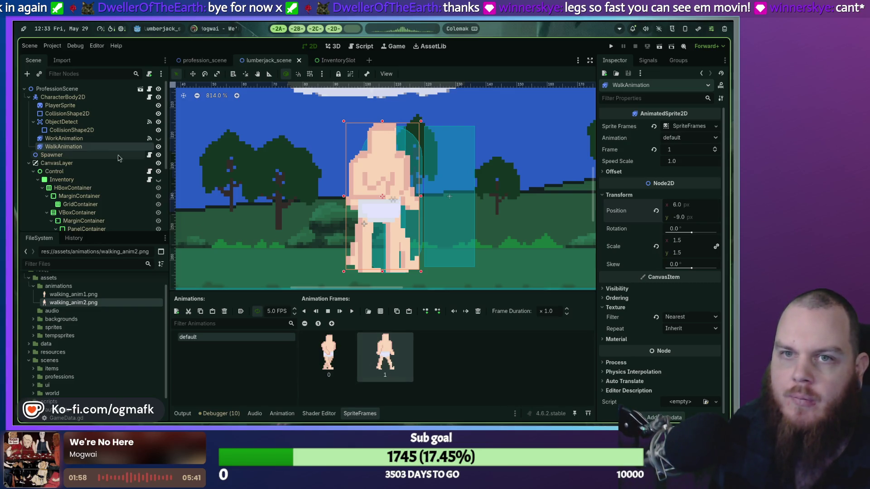
scroll(103, 163, down, 5)
scroll(106, 177, up, 5)
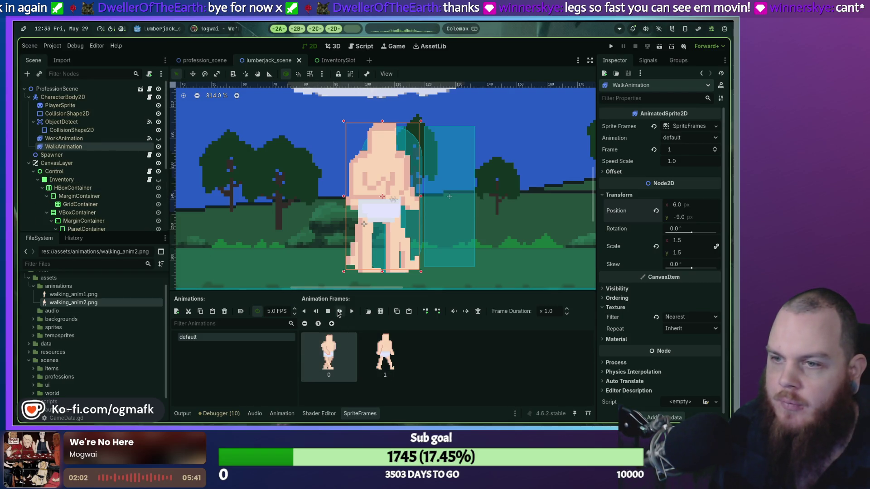
click(351, 312)
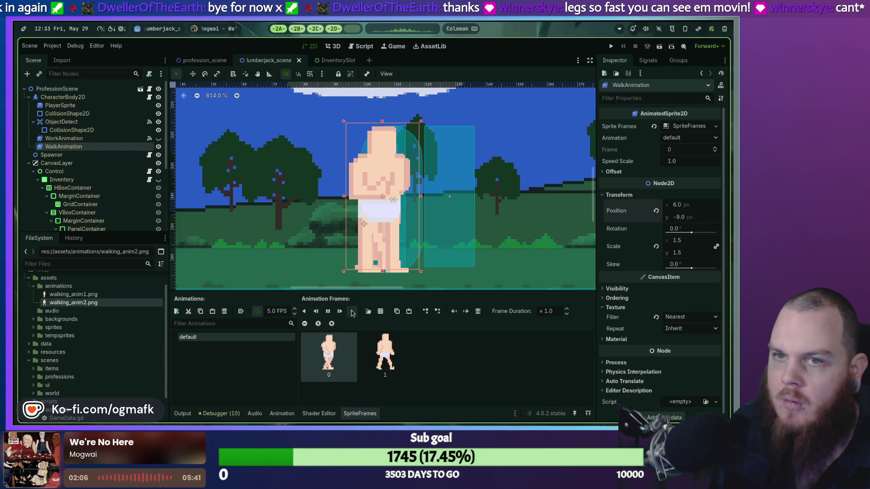
Hide then reshow WorkAnimation and PlayerSprite, and return to the character_body_2d.gd script.
click(157, 138)
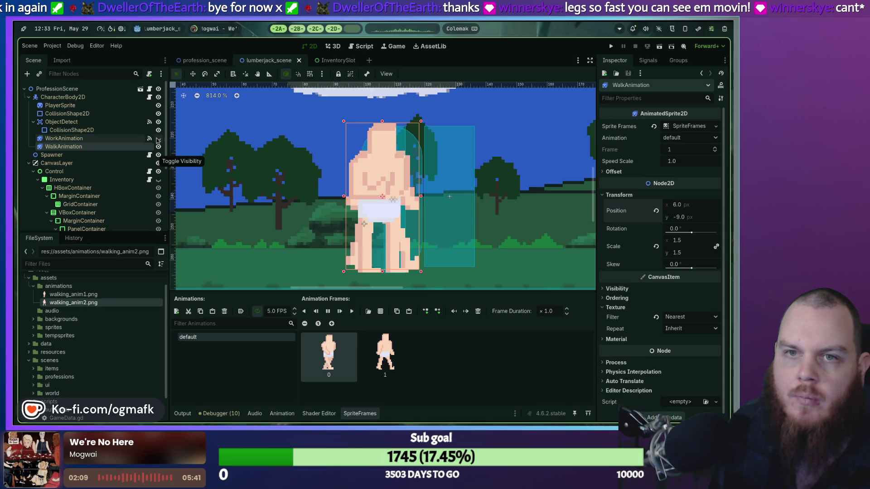
click(158, 107)
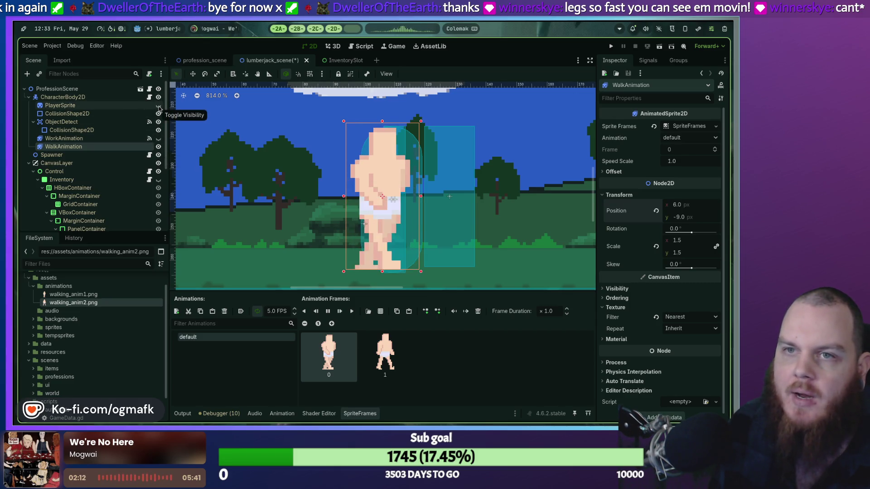
click(158, 106)
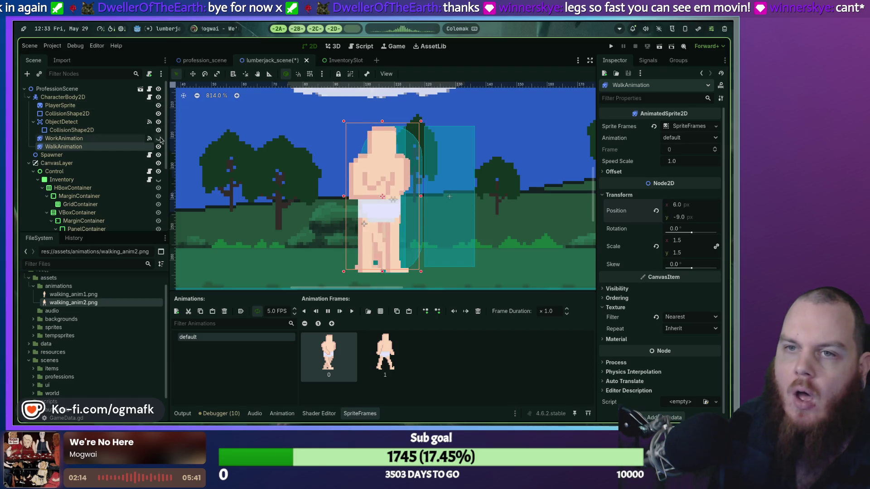
click(158, 138)
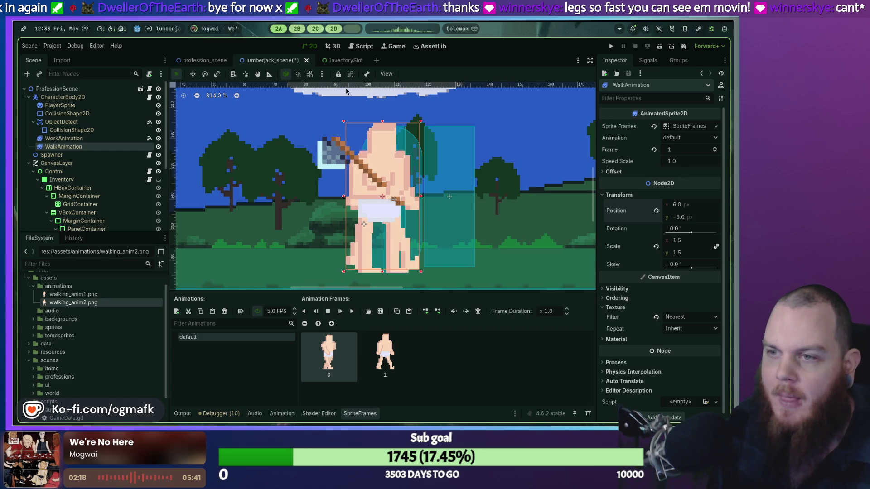
key(ctrl+F3)
scroll(379, 178, down, 1)
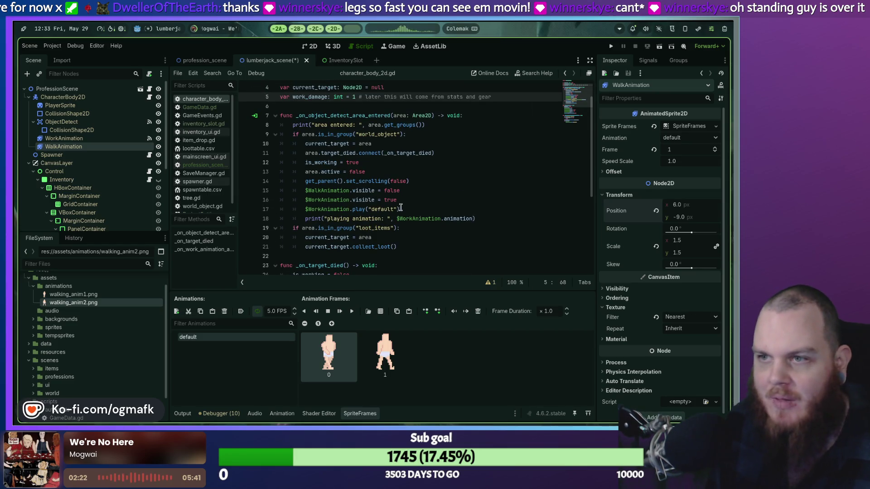
Remove the WalkAnimation/WorkAnimation visibility lines from _on_object_detect_area_entered.
scroll(398, 207, down, 5)
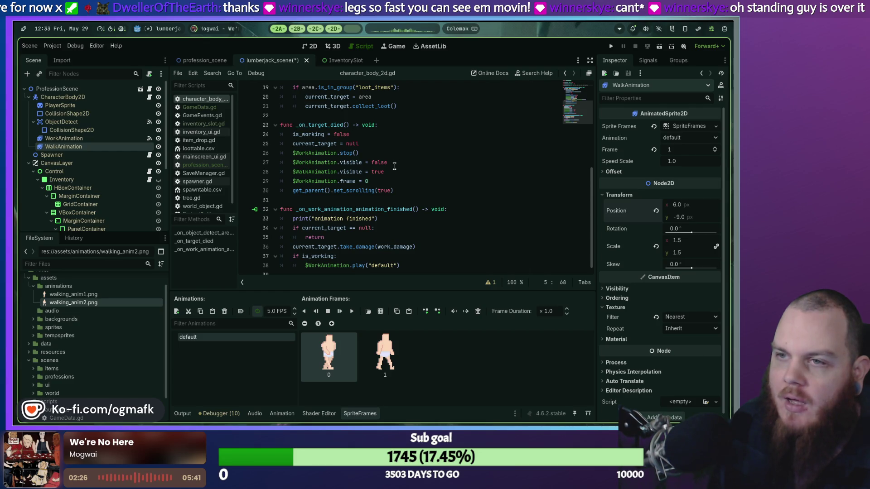
key(Return)
key(Return)
key(Return)
text(work)
key(BackSpace)
key(BackSpace)
key(BackSpace)
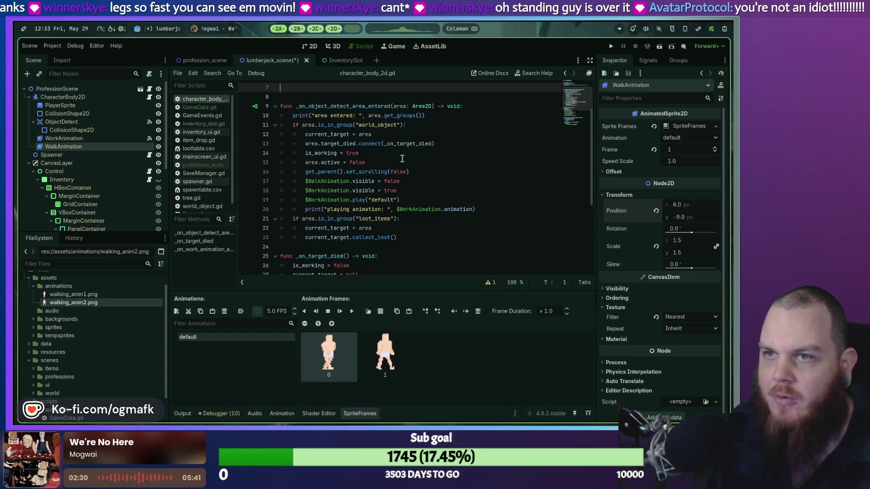
key(BackSpace)
key(Down)
key(Down)
key(Down)
key(End)
key(BackSpace)
key(BackSpace)
key(BackSpace)
text(u)
Delete the visibility lines in _on_target_died, leaving stop, frame reset and scrolling.
key(BackSpace)
key(BackSpace)
key(BackSpace)
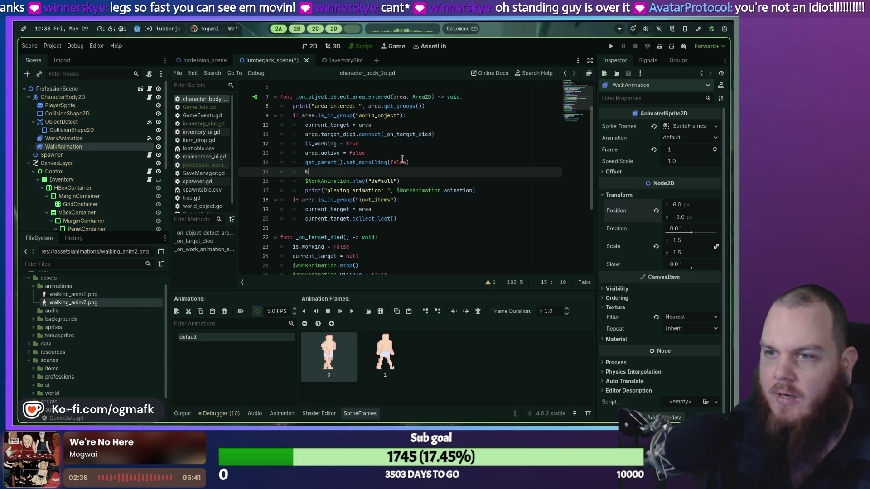
key(BackSpace)
key(BackSpace)
key(Down)
key(Down)
key(Down)
key(BackSpace)
key(BackSpace)
key(BackSpace)
text(pl)
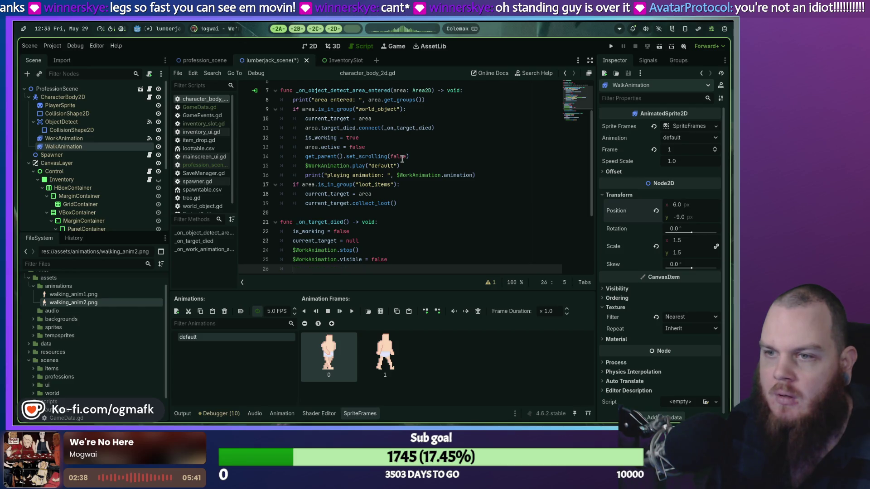
key(ctrl+z)
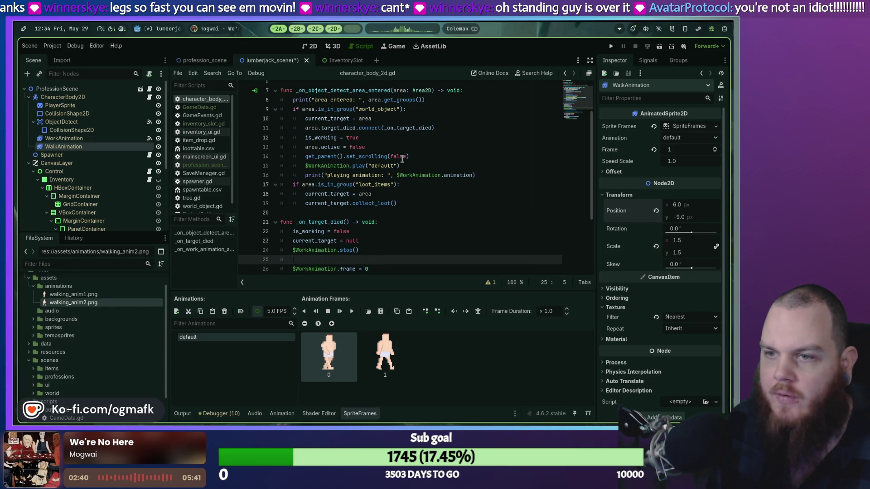
key(BackSpace)
key(BackSpace)
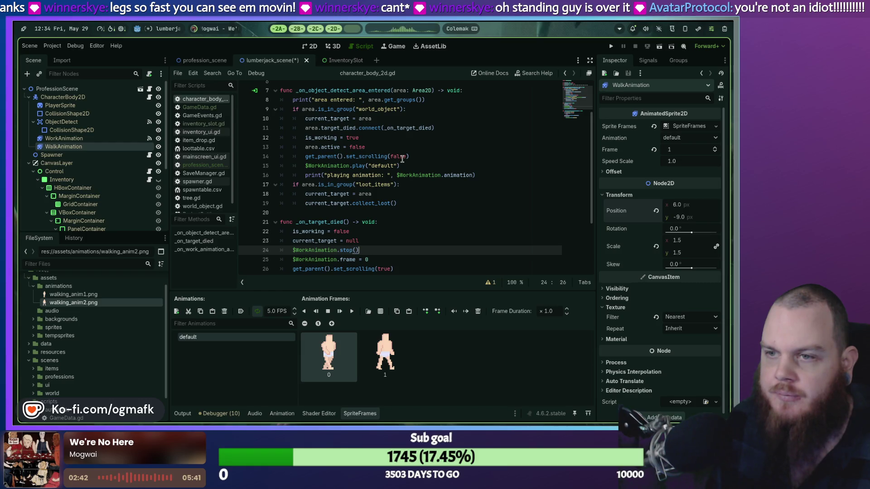
Hide PlayerSprite in the scene with its eye icon.
scroll(394, 174, up, 2)
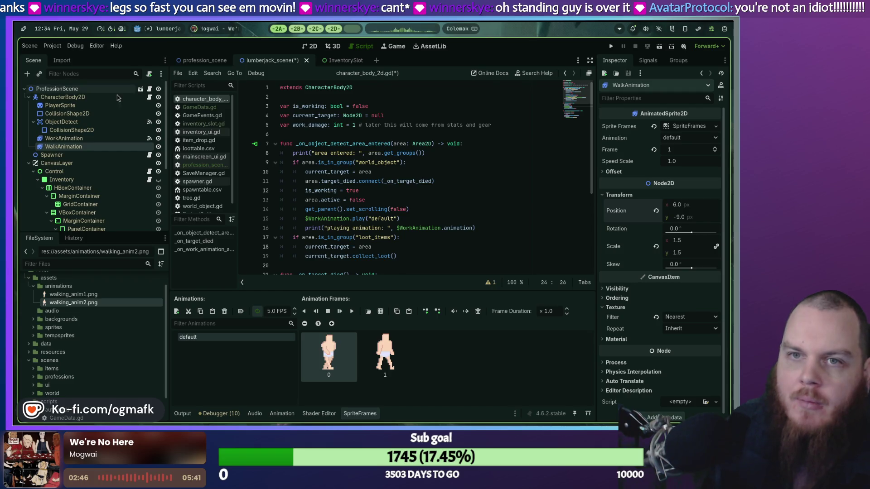
click(158, 106)
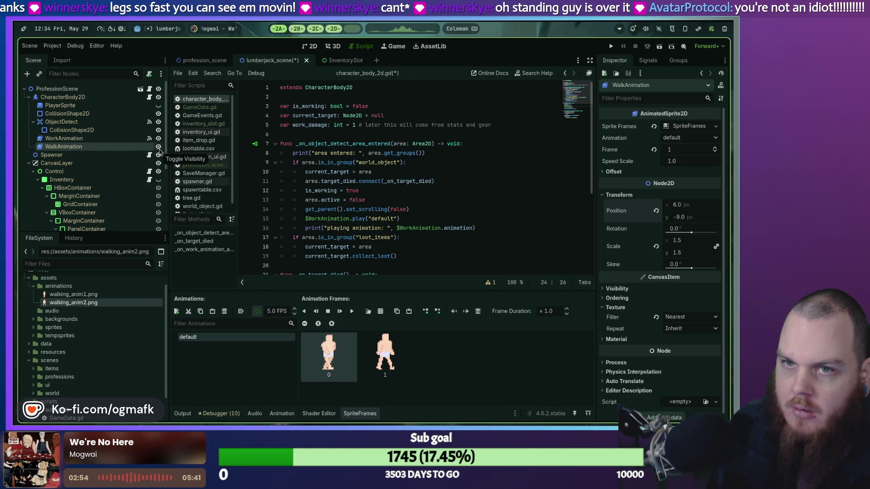
scroll(453, 185, down, 5)
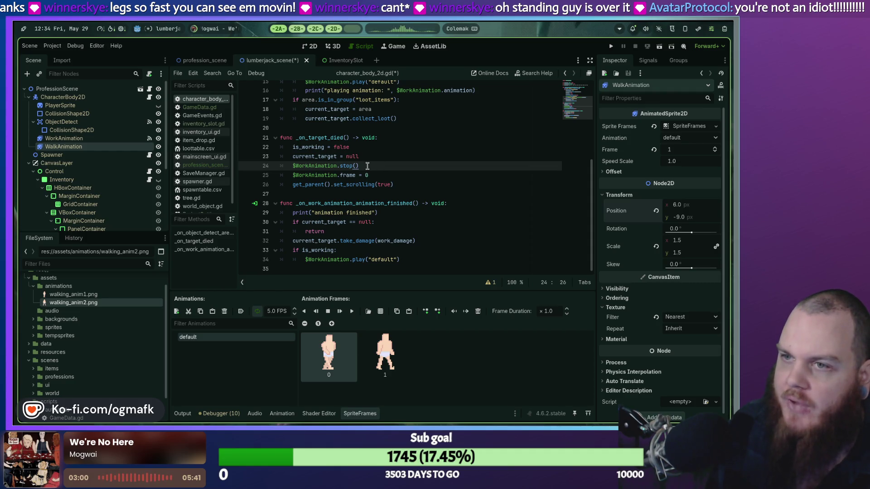
Add "$PlayerSprite.visible = false" after $WorkAnimation.stop() in _on_target_died.
key(Return)
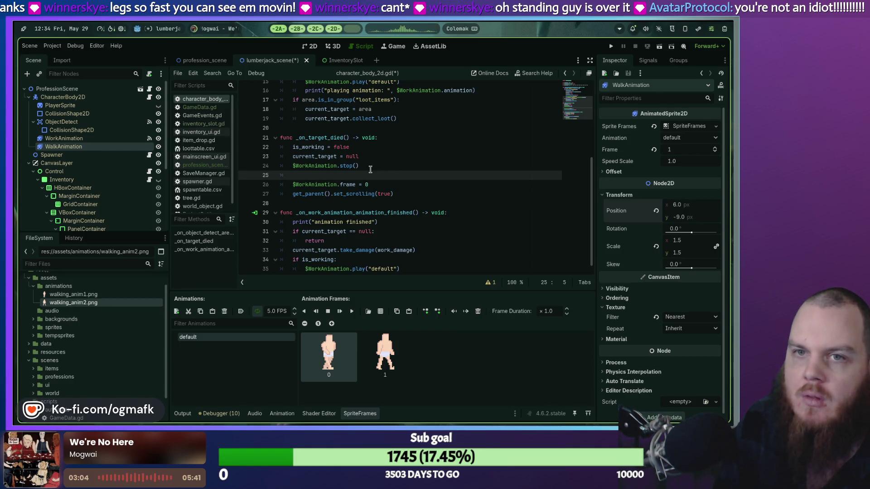
text($Pl)
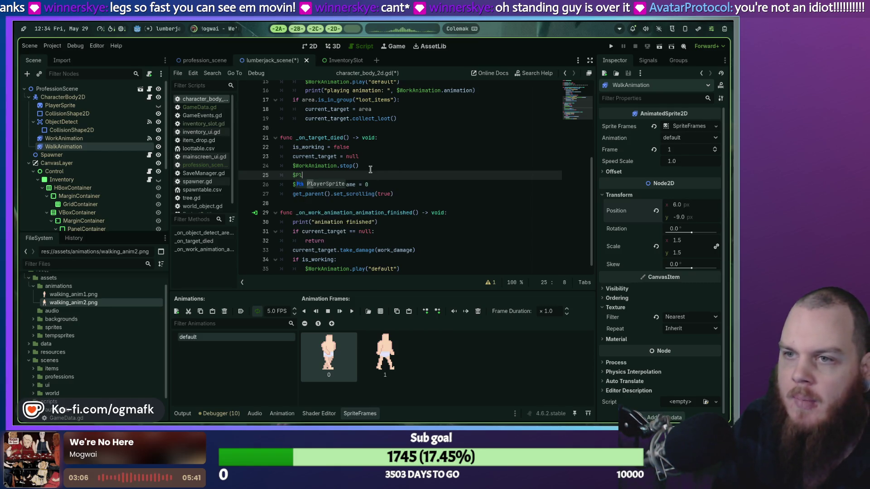
key(Return)
text(.visip)
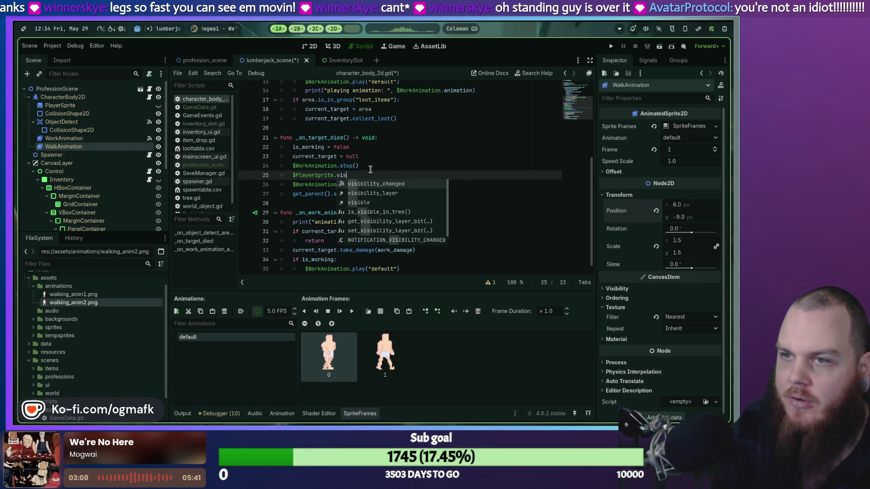
key(BackSpace)
key(BackSpace)
text(ble)
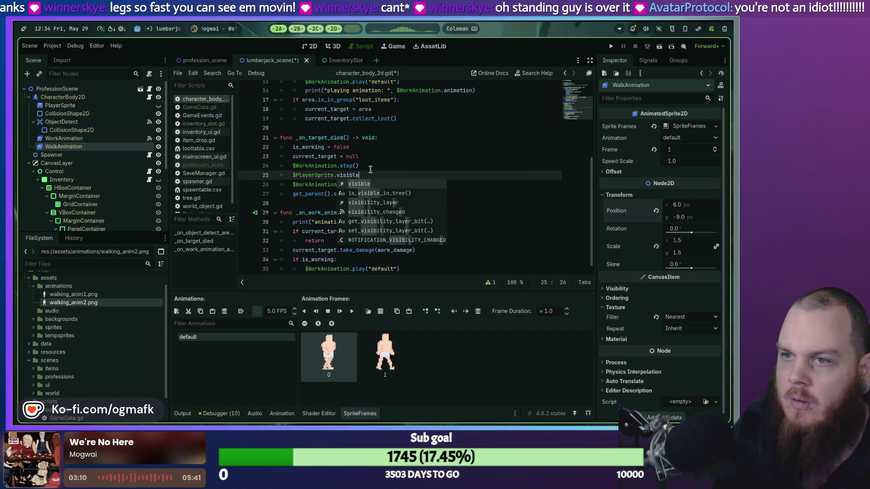
text( =)
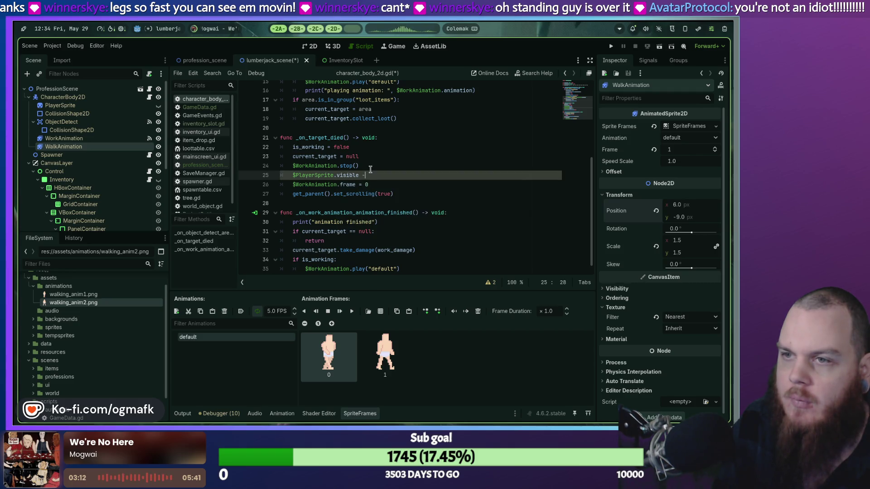
text( false)
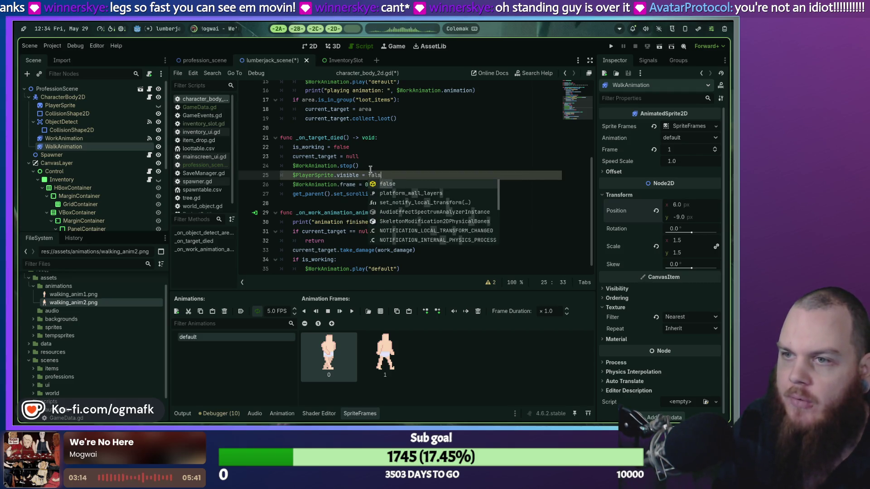
Begin a "$WalkAnimation.visibl" line below it using node autocomplete.
key(Return)
text($)
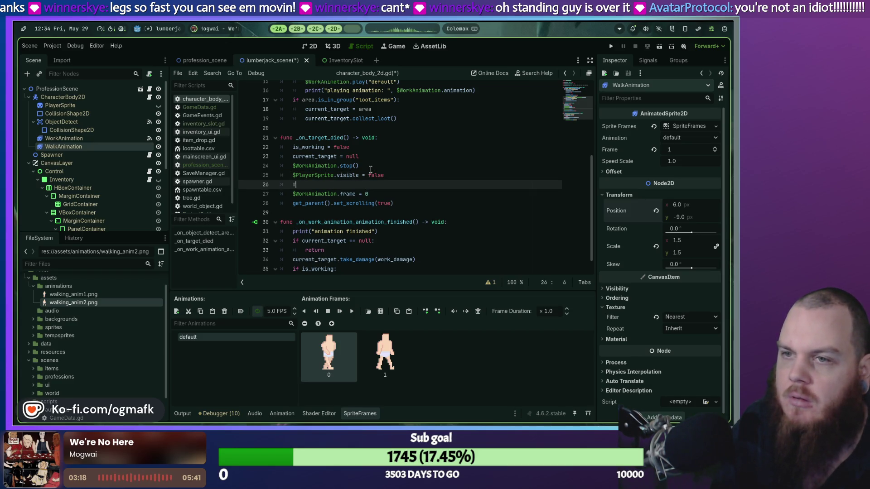
text(Wa)
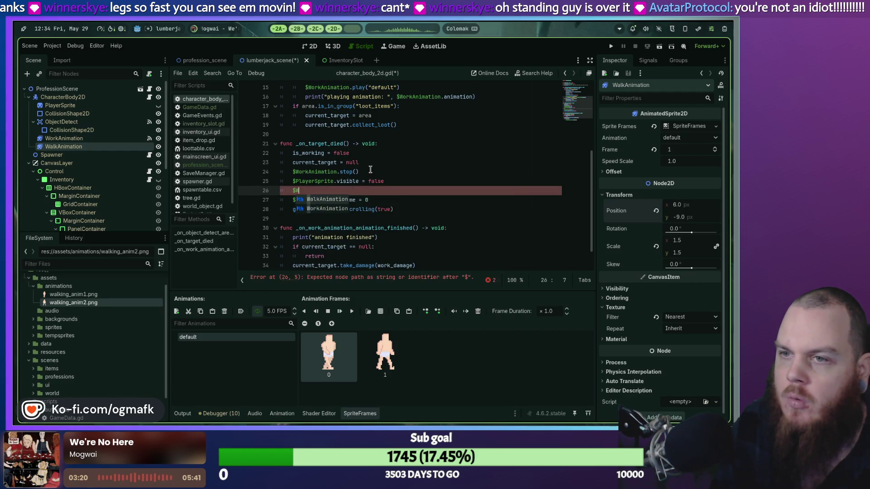
key(Return)
text(.vis)
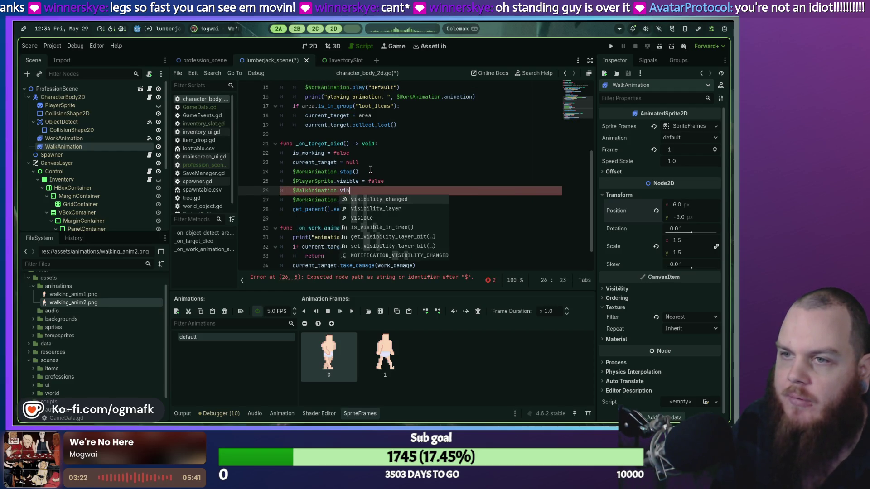